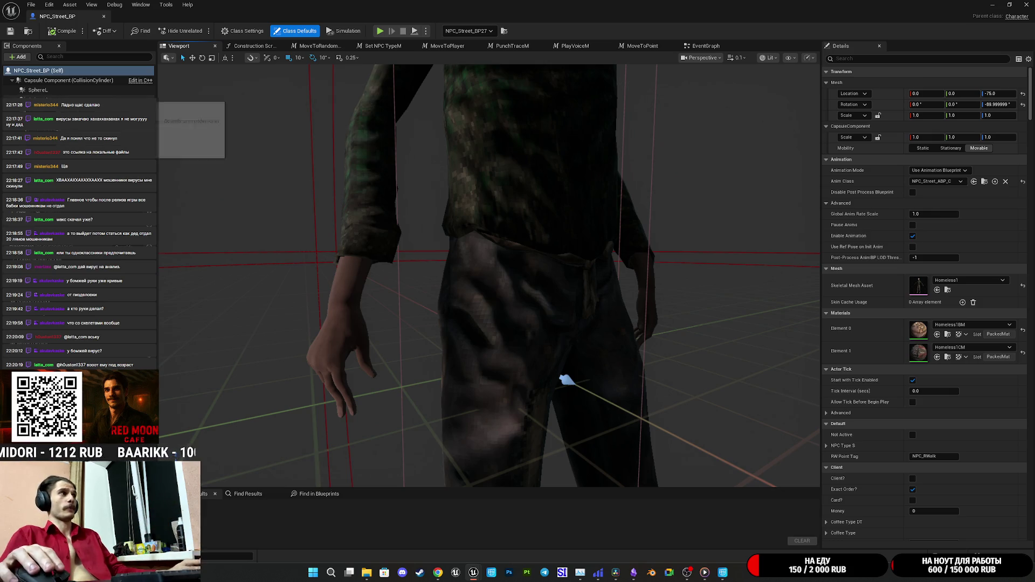
# Step: Add a CoffeeCup static mesh component under the character mesh and save the blueprint
pyautogui.click(40, 100)
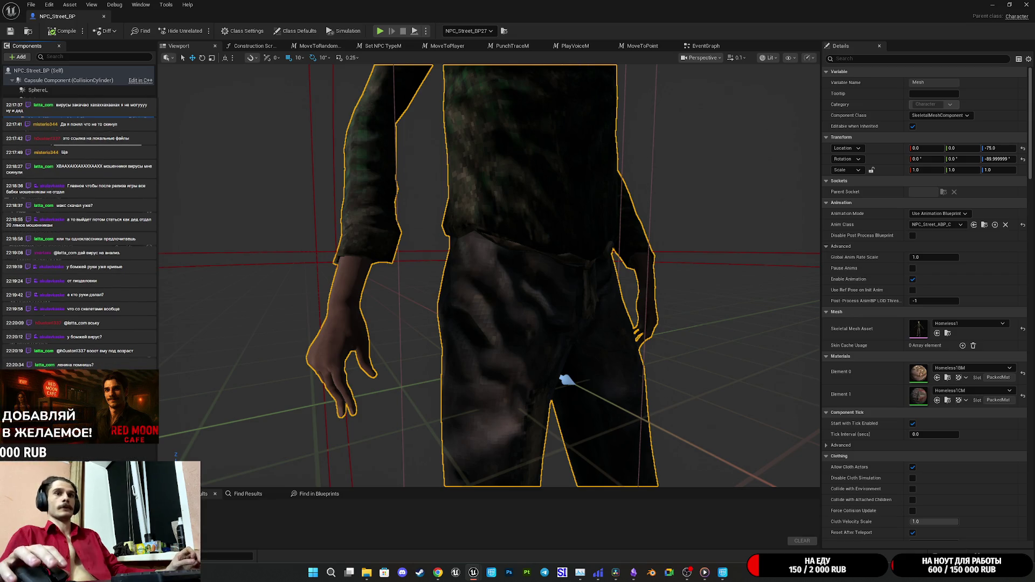
pyautogui.click(18, 56)
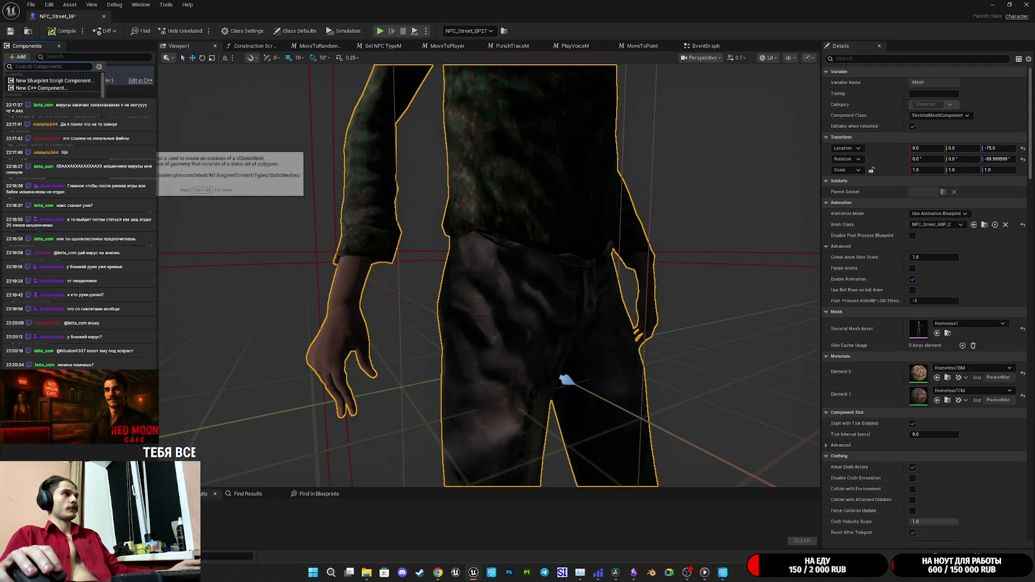
pyautogui.click(81, 145)
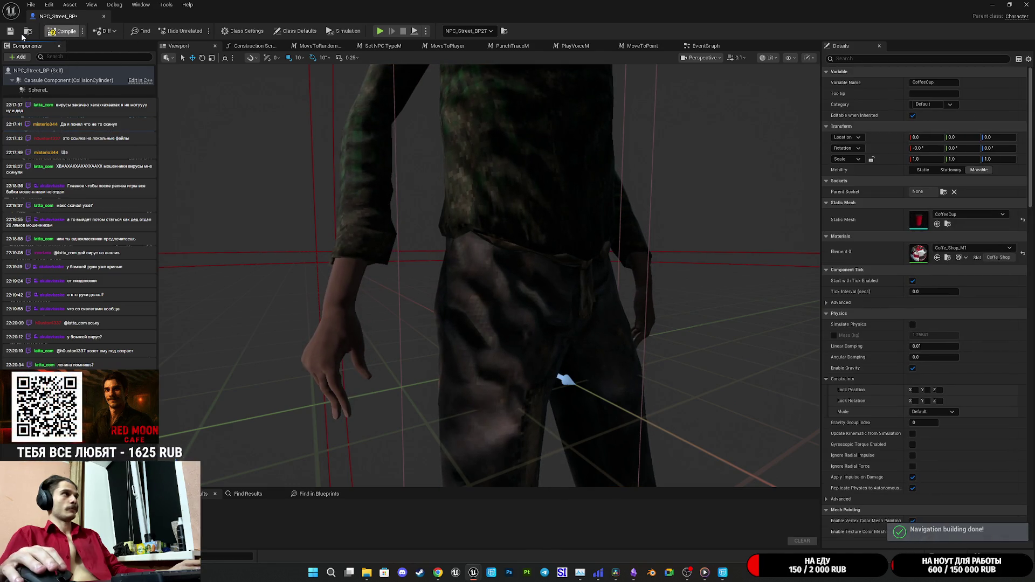
pyautogui.hotkey('ctrl', 's')
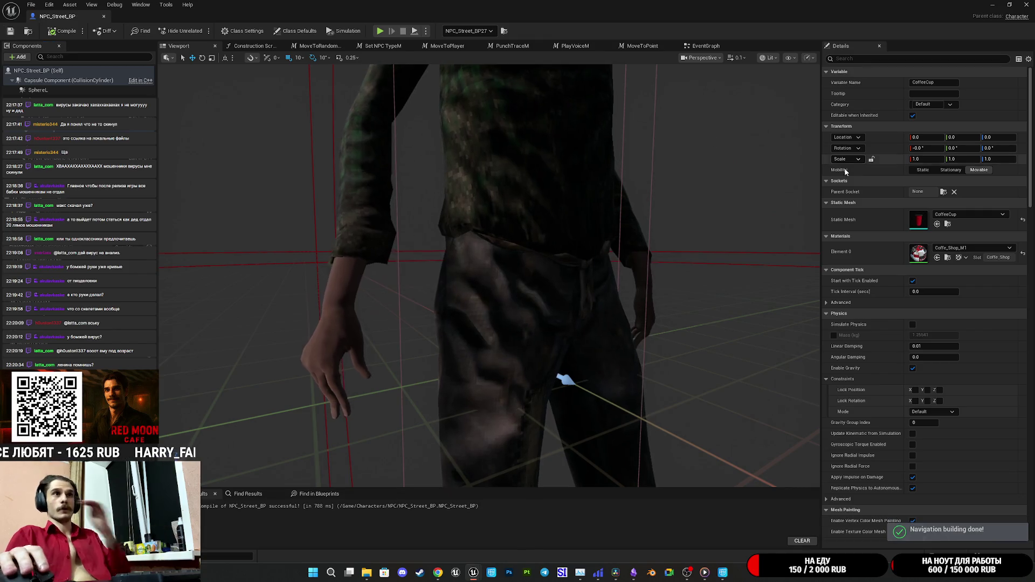
# Step: Attach the CoffeeCup component to the hand_r bone socket
pyautogui.click(942, 193)
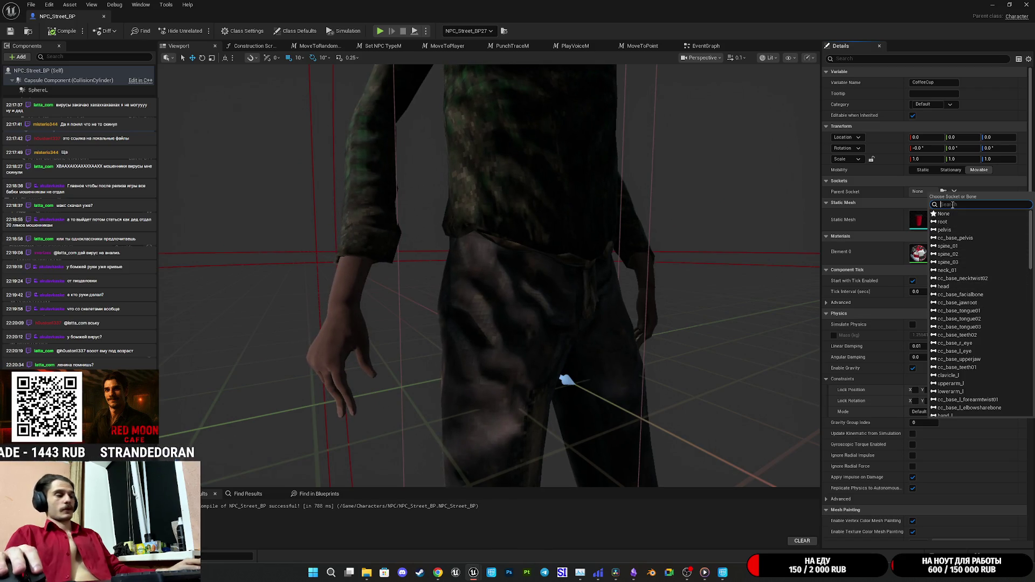
pyautogui.write('r')
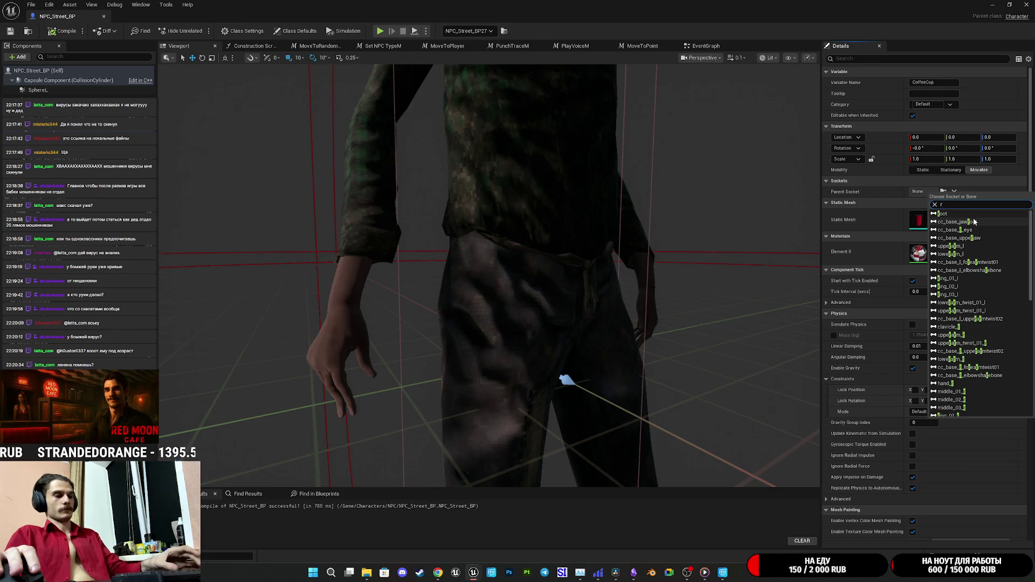
pyautogui.write('_h')
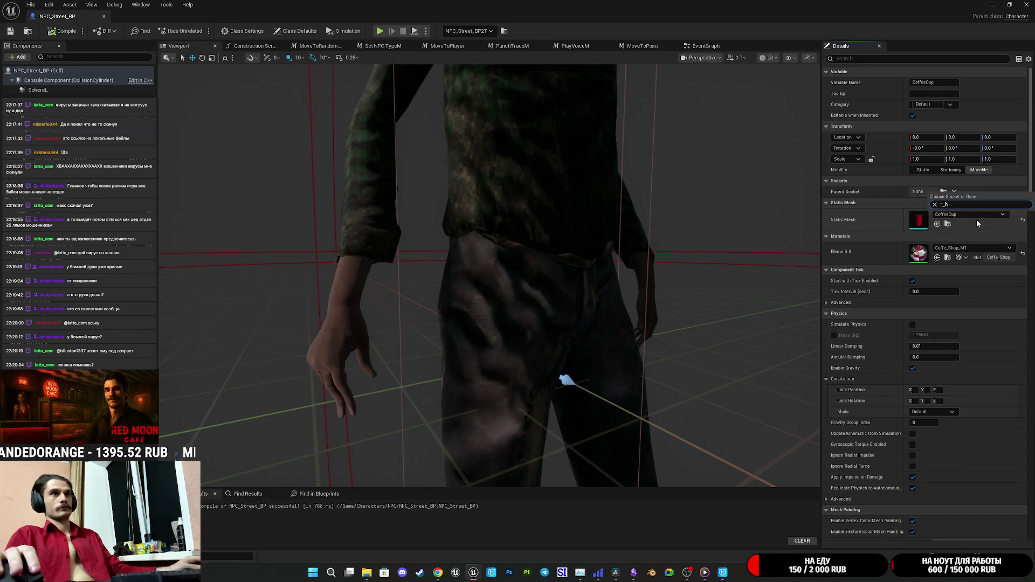
pyautogui.press('BackSpace')
pyautogui.press('BackSpace')
pyautogui.press('BackSpace')
pyautogui.write('hand')
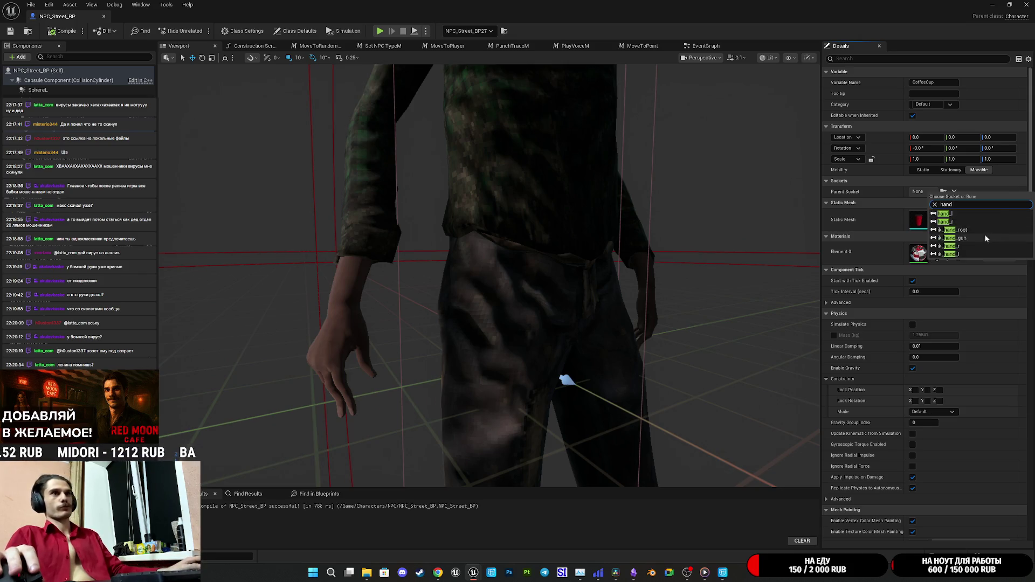
pyautogui.click(947, 222)
# Step: Offset the cup's location to -14, 7, 0 so it rests at the right hand
pyautogui.moveTo(559, 375)
pyautogui.mouseDown()
pyautogui.moveTo(438, 358)
pyautogui.moveTo(543, 358)
pyautogui.moveTo(519, 386)
pyautogui.moveTo(665, 364)
pyautogui.mouseUp()
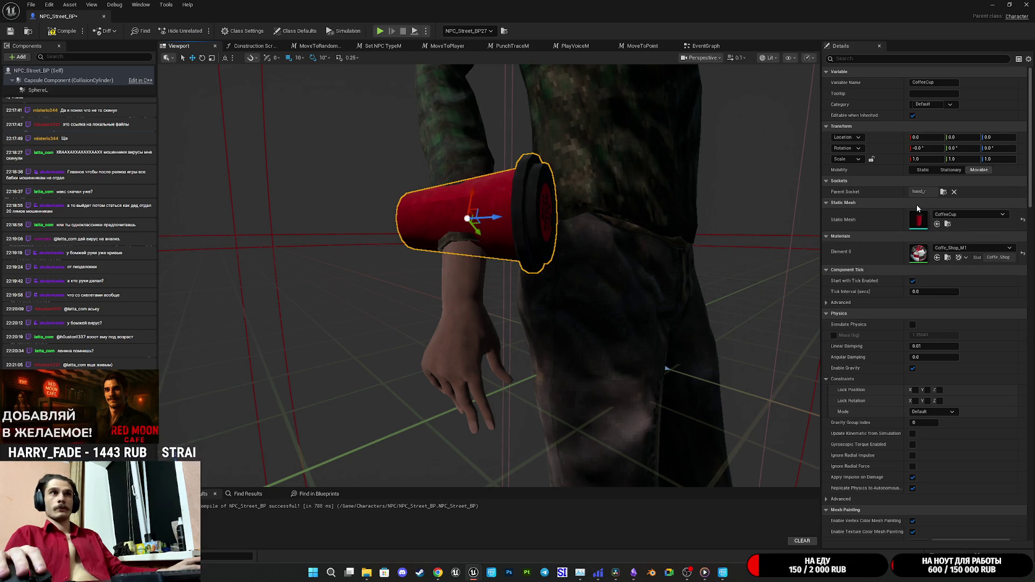
pyautogui.moveTo(995, 137); pyautogui.dragTo(925, 137)
pyautogui.write('-14')
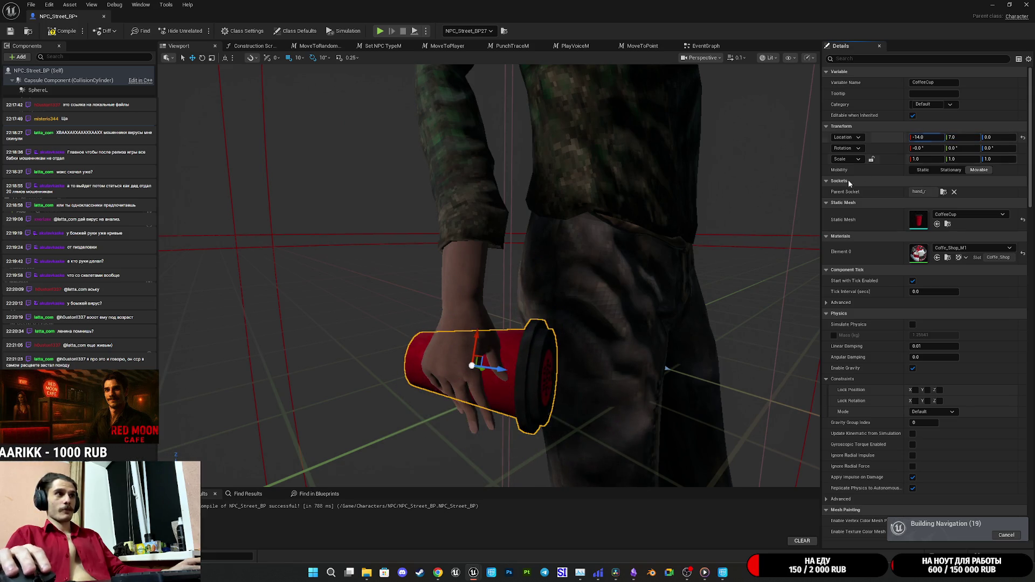
pyautogui.moveTo(701, 324)
pyautogui.mouseDown()
pyautogui.moveTo(620, 334)
pyautogui.moveTo(658, 233)
pyautogui.mouseUp()
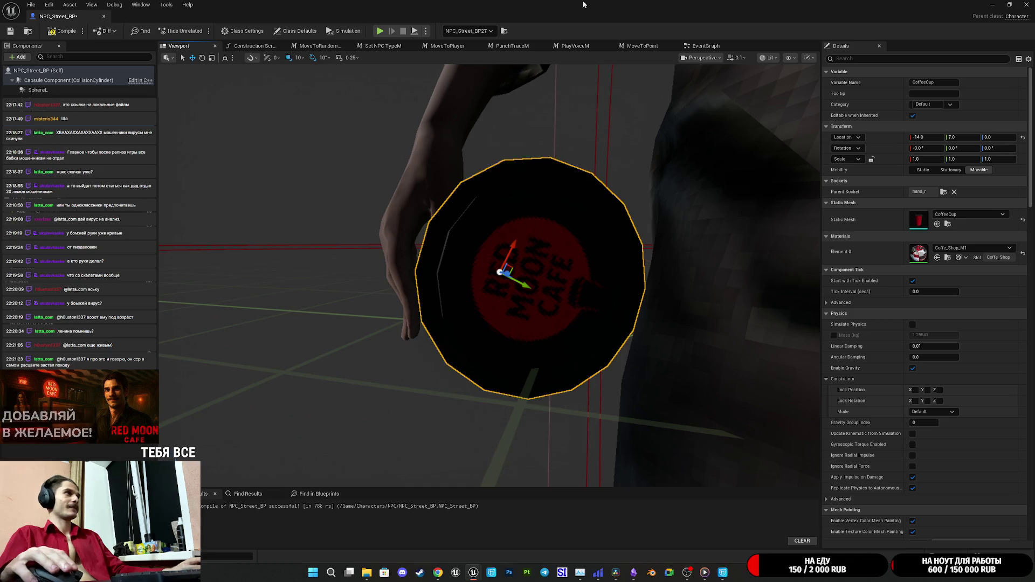
pyautogui.click(991, 6)
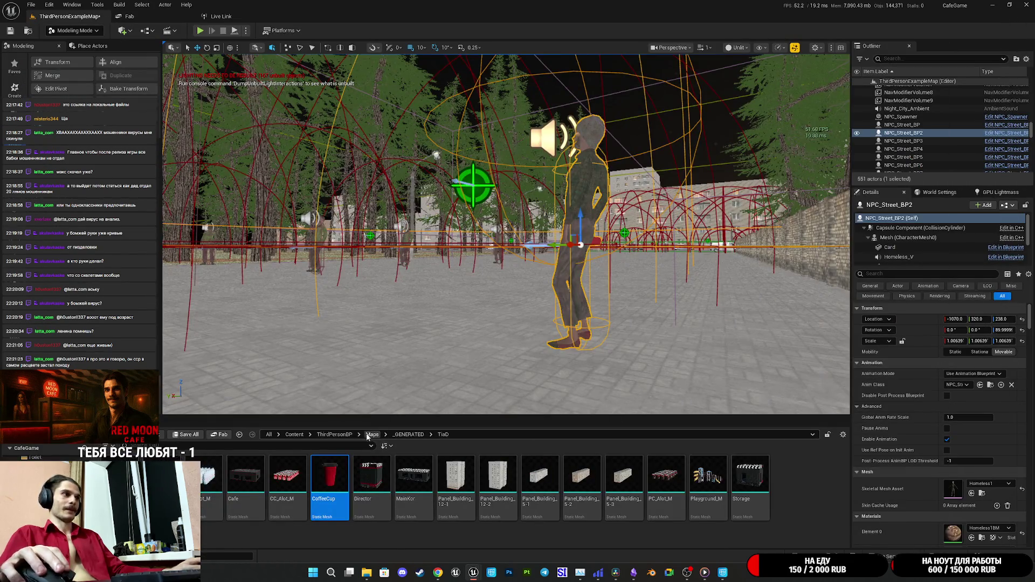
# Step: Open the NPC_Street_ABP animation blueprint found from the Anim Class entry
pyautogui.click(990, 384)
pyautogui.doubleClick(299, 477)
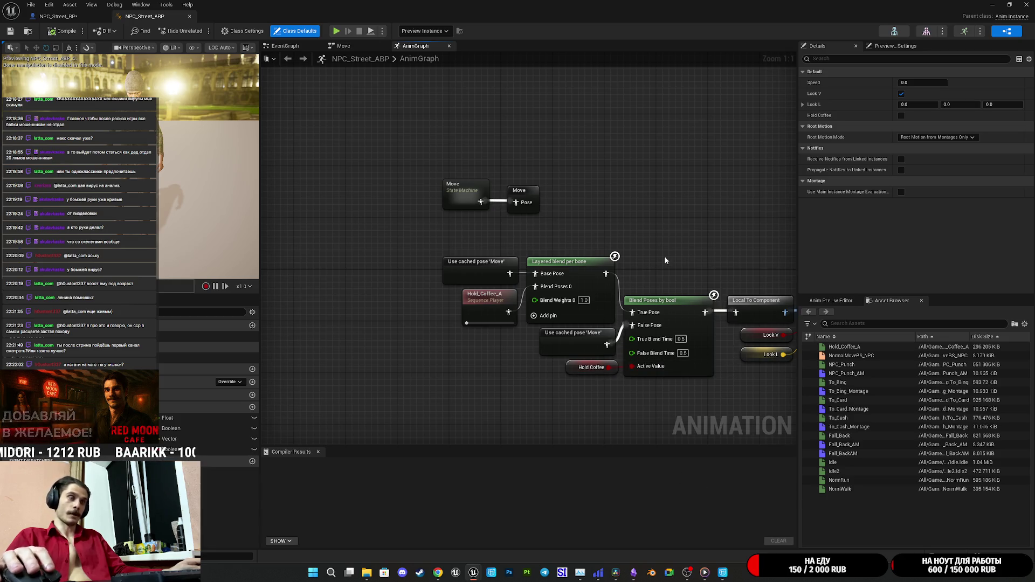
# Step: Place the Move state machine and Move pose nodes above the Look At chain and save
pyautogui.moveTo(543, 216); pyautogui.dragTo(441, 162)
pyautogui.moveTo(472, 198)
pyautogui.mouseDown()
pyautogui.moveTo(627, 241)
pyautogui.moveTo(658, 268)
pyautogui.mouseUp()
pyautogui.click(690, 218)
pyautogui.moveTo(690, 218); pyautogui.dragTo(643, 241)
pyautogui.moveTo(563, 270)
pyautogui.mouseDown()
pyautogui.moveTo(655, 298)
pyautogui.moveTo(720, 263)
pyautogui.moveTo(484, 259)
pyautogui.moveTo(713, 261)
pyautogui.mouseUp()
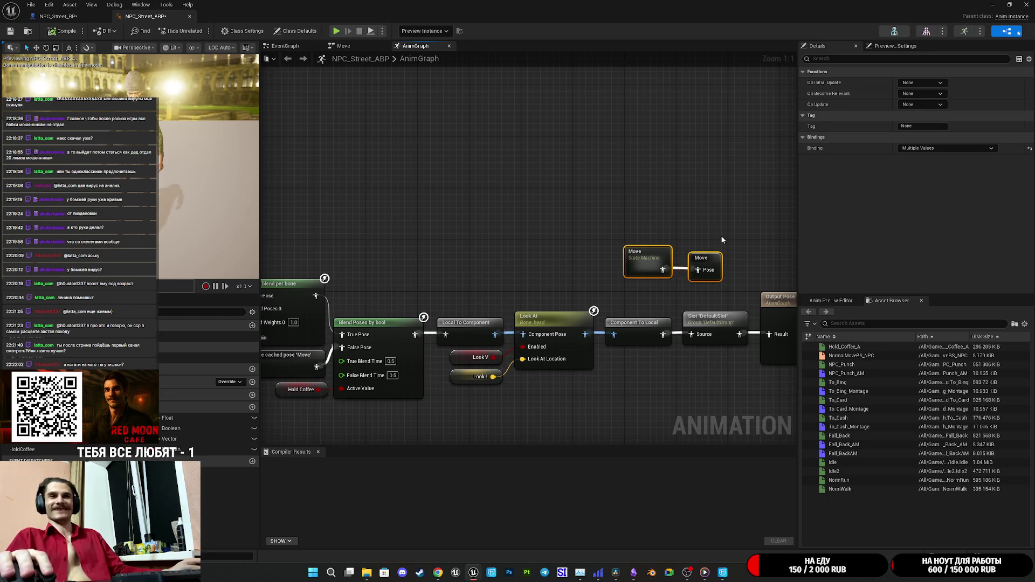
pyautogui.click(720, 235)
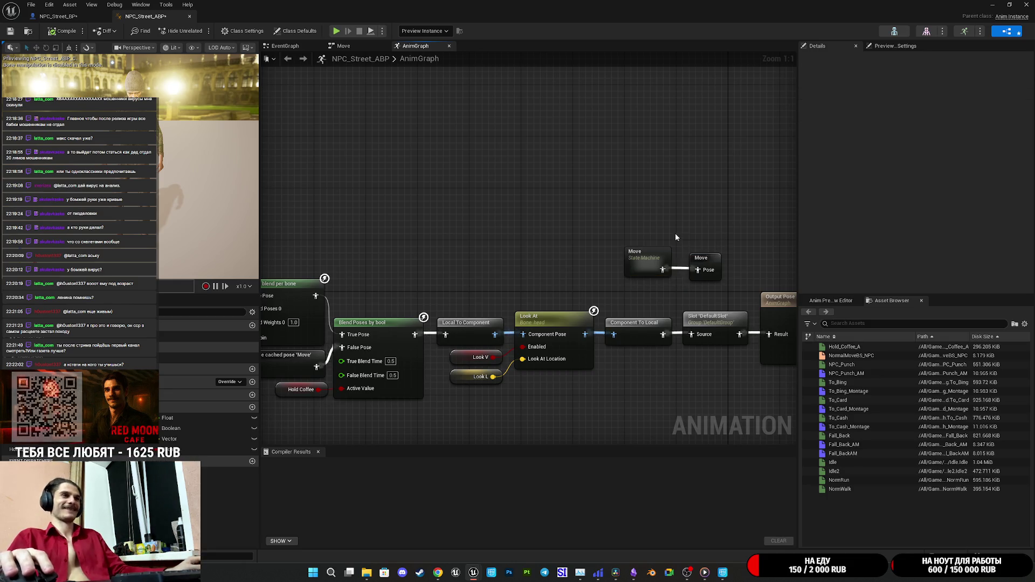
pyautogui.click(9, 33)
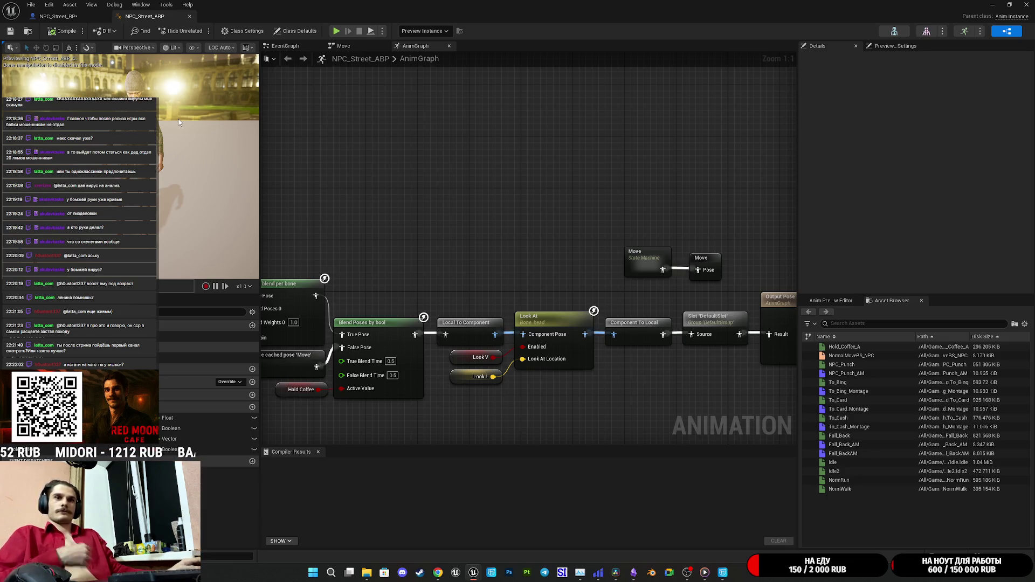
pyautogui.moveTo(664, 219)
pyautogui.mouseDown()
pyautogui.moveTo(586, 241)
pyautogui.moveTo(596, 240)
pyautogui.mouseUp()
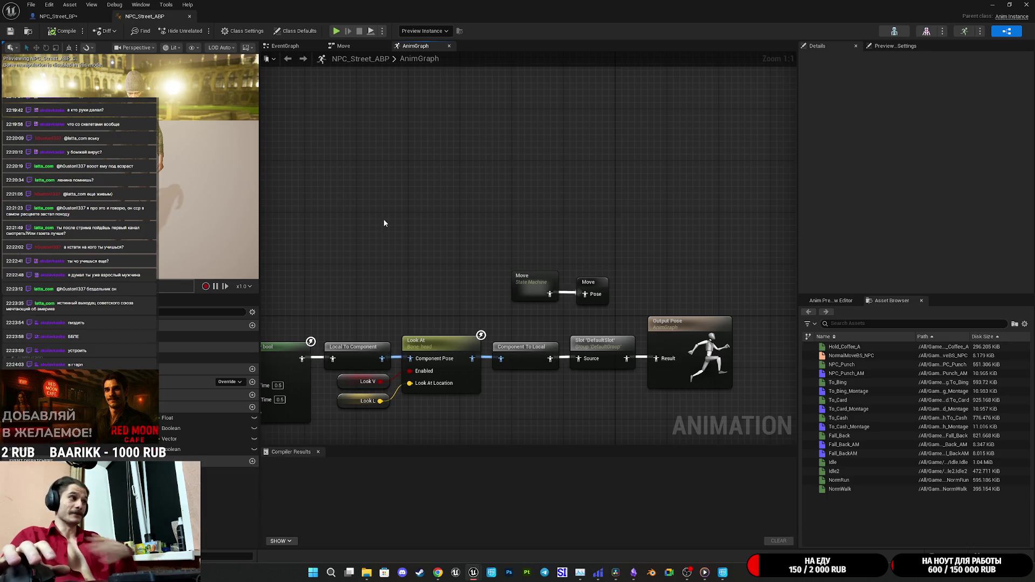
# Step: Set the Hold Coffee variable's default to true, then compile and save NPC_Street_ABP
pyautogui.click(172, 449)
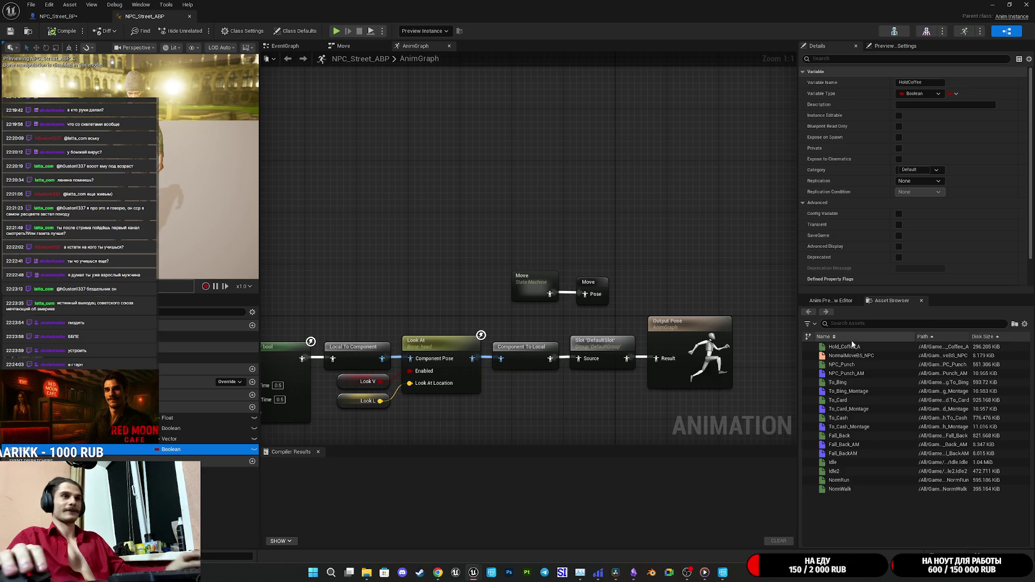
pyautogui.scroll(-5, 893, 271)
pyautogui.click(898, 280)
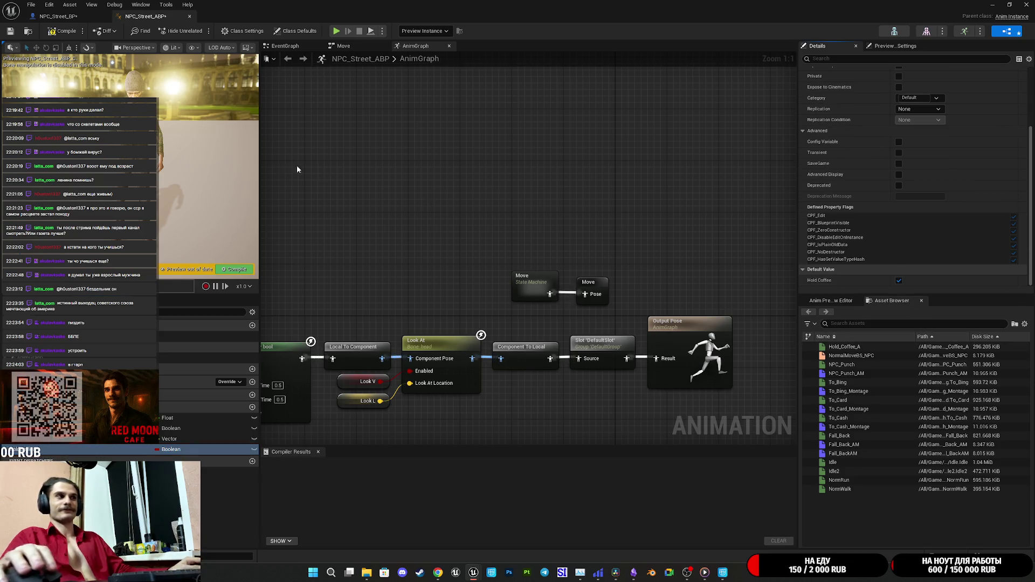
pyautogui.click(59, 31)
pyautogui.click(10, 31)
pyautogui.click(57, 16)
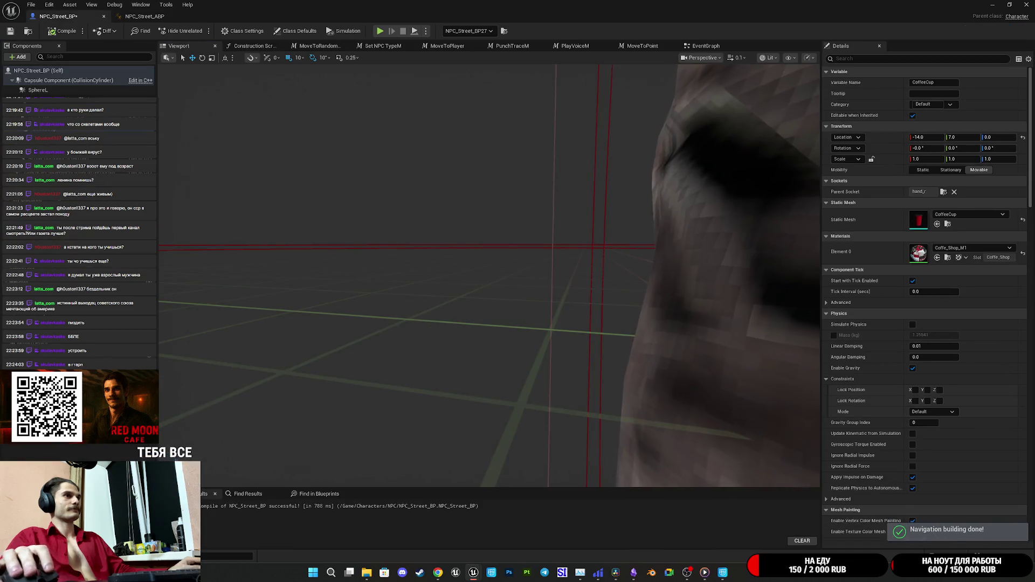
# Step: Move the cup into the right hand, raise it and yaw it about -80°
pyautogui.press('f')
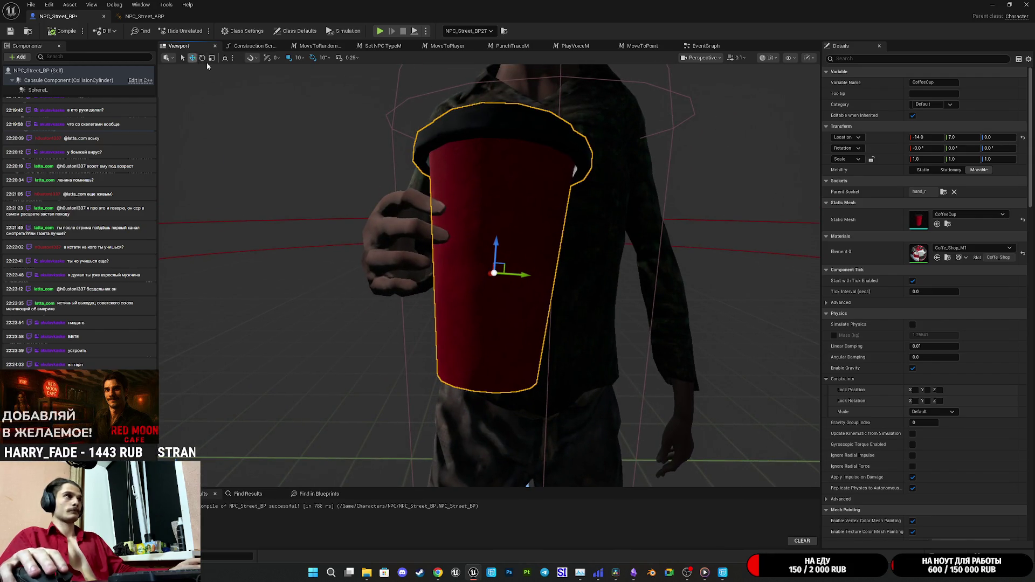
pyautogui.moveTo(528, 276); pyautogui.dragTo(488, 272)
pyautogui.moveTo(527, 483)
pyautogui.mouseDown()
pyautogui.moveTo(555, 346)
pyautogui.moveTo(469, 492)
pyautogui.moveTo(476, 400)
pyautogui.moveTo(440, 445)
pyautogui.moveTo(486, 258)
pyautogui.mouseUp()
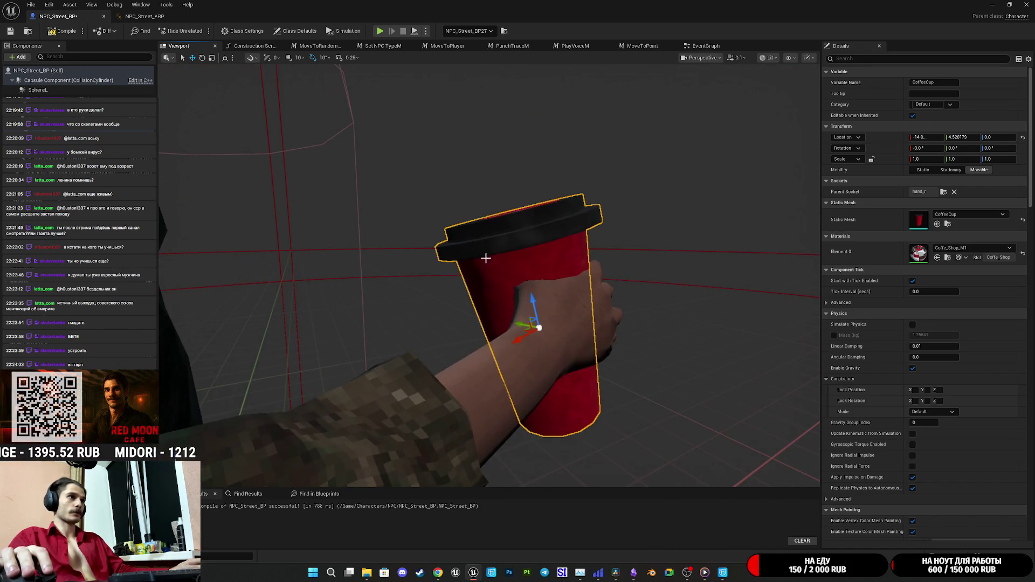
pyautogui.moveTo(533, 304)
pyautogui.mouseDown()
pyautogui.moveTo(532, 237)
pyautogui.moveTo(485, 258)
pyautogui.moveTo(463, 216)
pyautogui.moveTo(474, 177)
pyautogui.moveTo(515, 257)
pyautogui.mouseUp()
pyautogui.moveTo(502, 345)
pyautogui.mouseDown()
pyautogui.moveTo(520, 349)
pyautogui.moveTo(532, 337)
pyautogui.mouseUp()
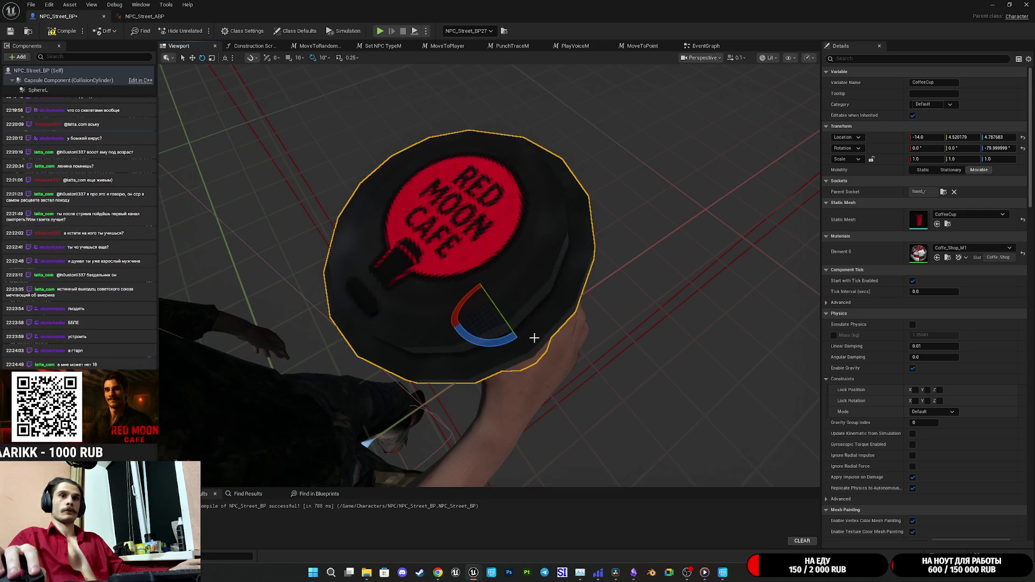
pyautogui.moveTo(640, 326)
pyautogui.mouseDown()
pyautogui.moveTo(615, 377)
pyautogui.moveTo(577, 399)
pyautogui.moveTo(654, 314)
pyautogui.moveTo(609, 318)
pyautogui.moveTo(606, 284)
pyautogui.mouseUp()
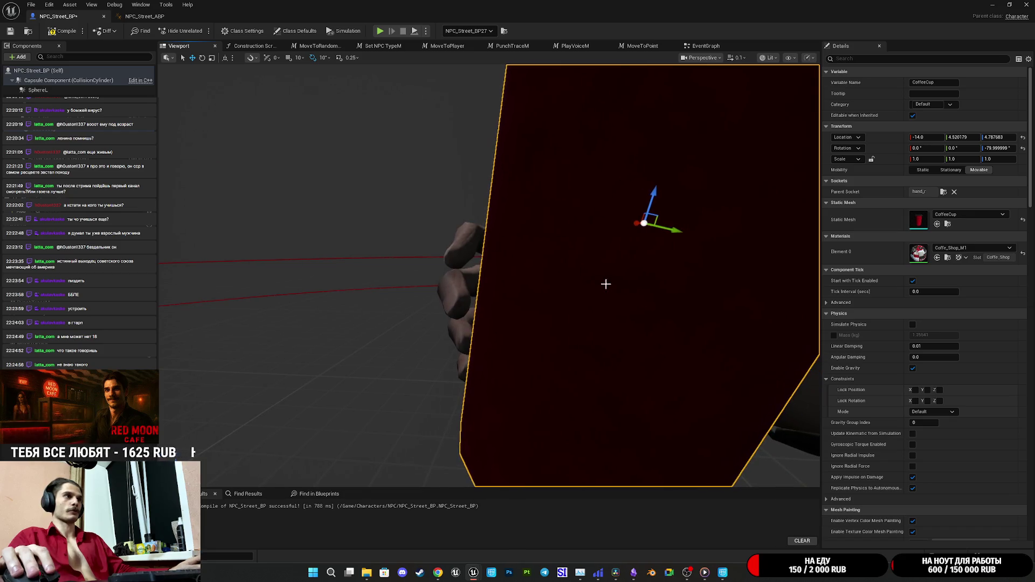
pyautogui.moveTo(649, 258)
pyautogui.mouseDown()
pyautogui.moveTo(632, 271)
pyautogui.moveTo(663, 321)
pyautogui.moveTo(651, 326)
pyautogui.moveTo(592, 210)
pyautogui.moveTo(577, 232)
pyautogui.mouseUp()
# Step: Fine-tune the cup to about -14.6, 4.9, 3.3 in the grip and save NPC_Street_BP
pyautogui.moveTo(613, 271)
pyautogui.mouseDown()
pyautogui.moveTo(644, 280)
pyautogui.moveTo(598, 317)
pyautogui.moveTo(587, 355)
pyautogui.mouseUp()
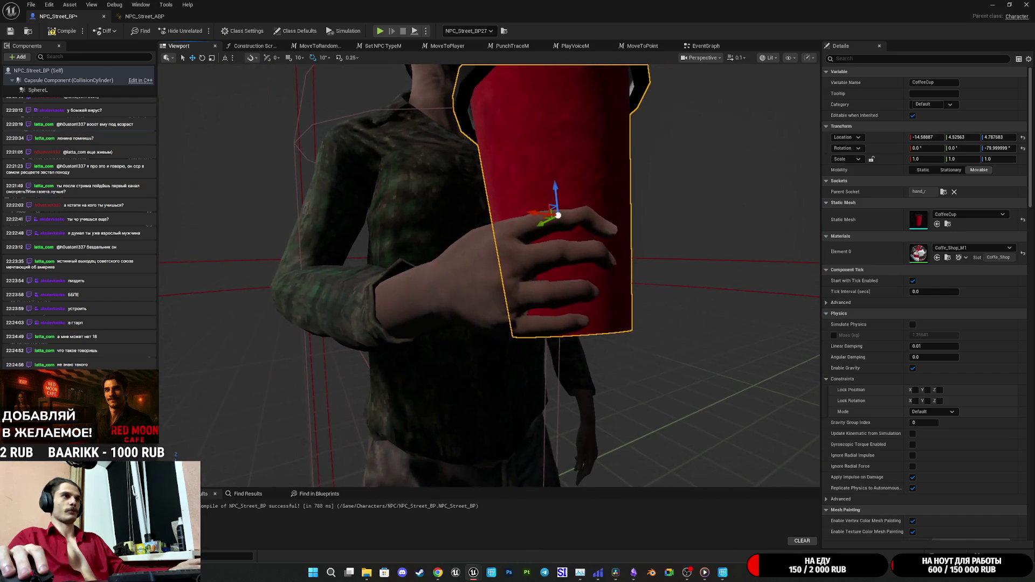
pyautogui.press('f')
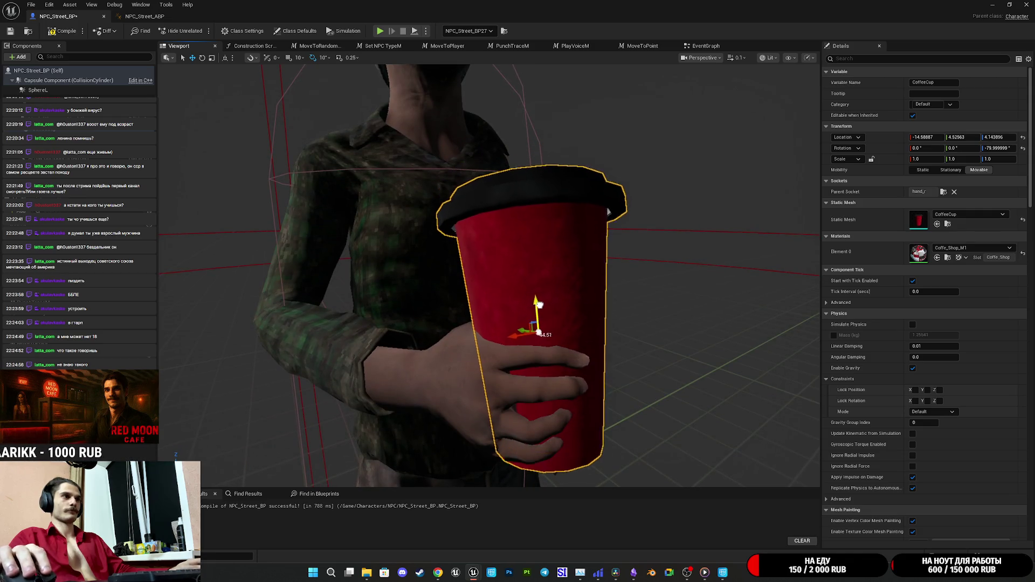
pyautogui.moveTo(547, 309); pyautogui.dragTo(534, 301)
pyautogui.moveTo(427, 280)
pyautogui.mouseDown()
pyautogui.moveTo(605, 273)
pyautogui.moveTo(593, 300)
pyautogui.moveTo(663, 295)
pyautogui.moveTo(632, 246)
pyautogui.moveTo(538, 231)
pyautogui.moveTo(476, 296)
pyautogui.moveTo(510, 296)
pyautogui.moveTo(515, 232)
pyautogui.moveTo(494, 397)
pyautogui.moveTo(504, 259)
pyautogui.moveTo(568, 169)
pyautogui.moveTo(503, 231)
pyautogui.moveTo(492, 377)
pyautogui.moveTo(523, 364)
pyautogui.moveTo(532, 278)
pyautogui.mouseUp()
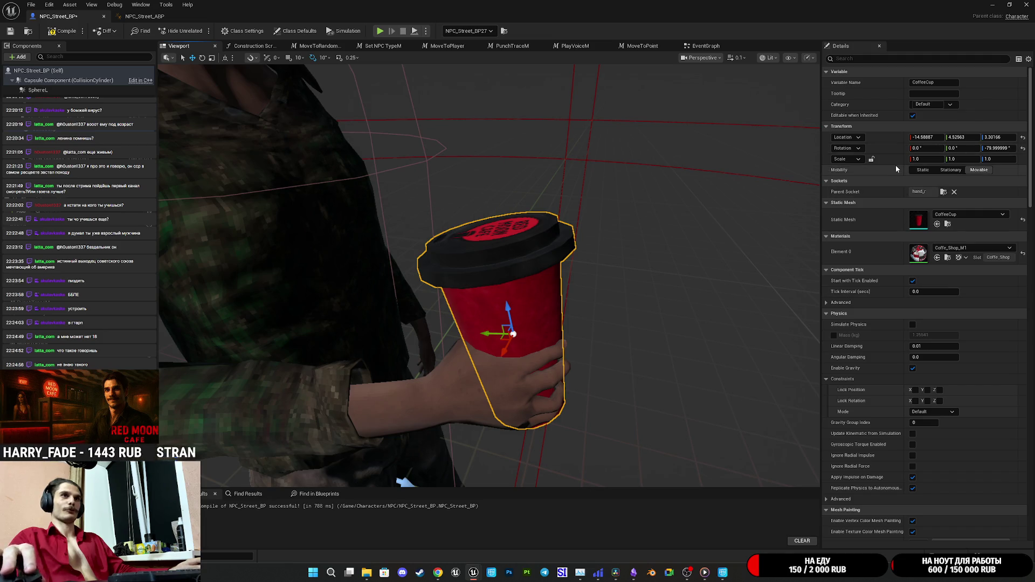
pyautogui.click(12, 31)
pyautogui.click(145, 17)
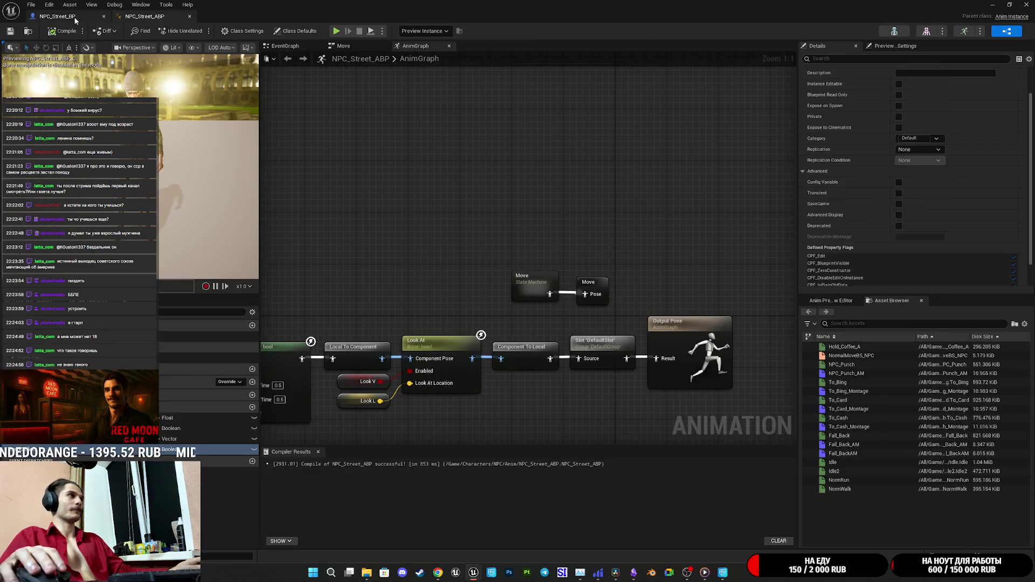
# Step: Turn on Loop Animation for the Idle sequence player in the Move state machine and recompile
pyautogui.click(58, 16)
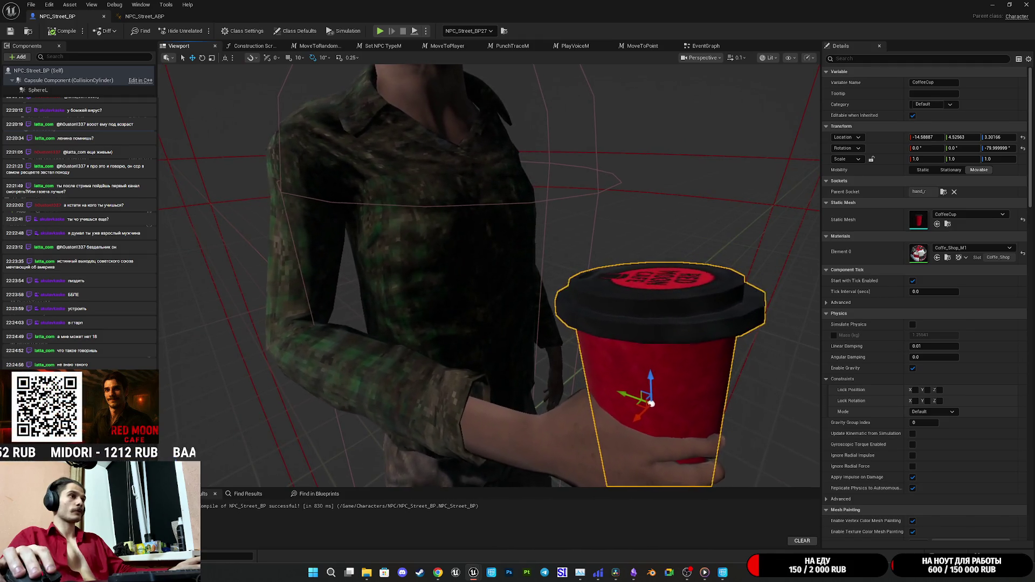
pyautogui.click(144, 16)
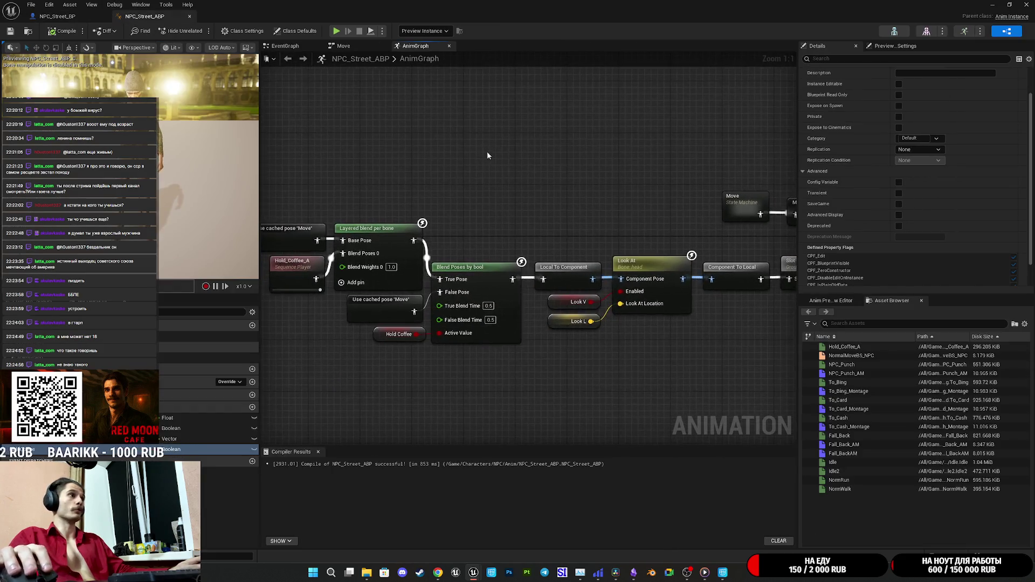
pyautogui.doubleClick(465, 237)
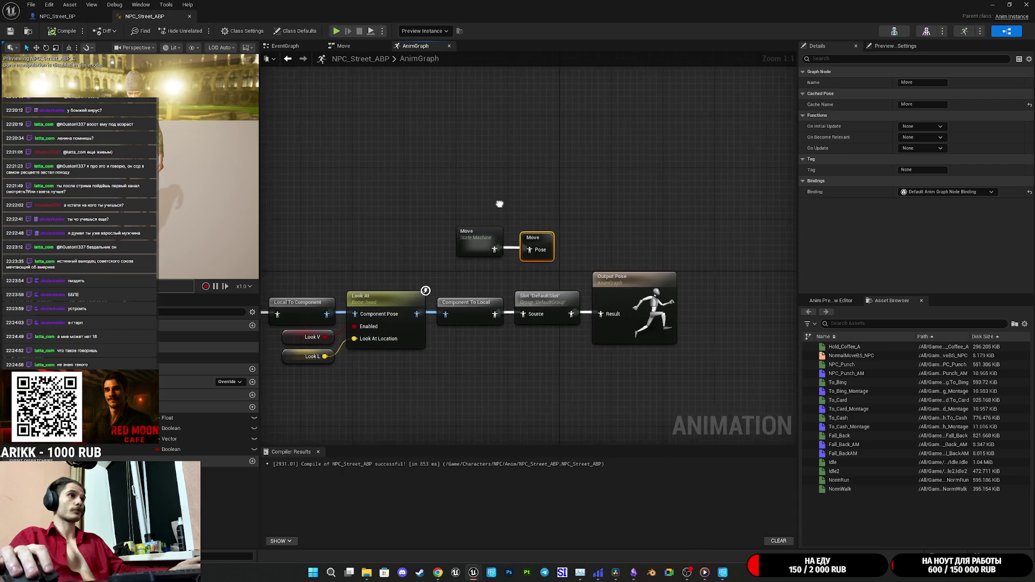
pyautogui.doubleClick(477, 243)
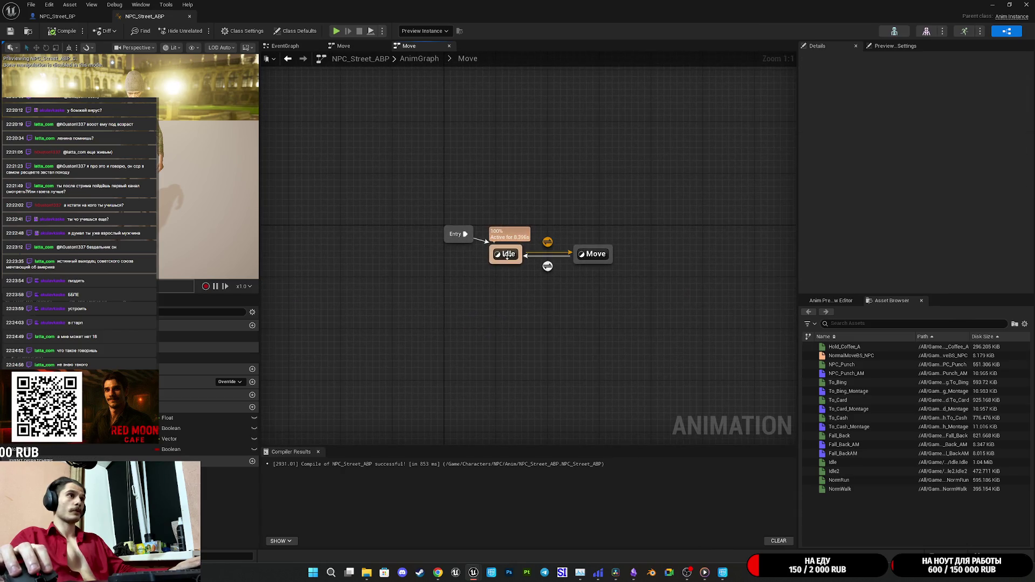
pyautogui.doubleClick(506, 254)
pyautogui.click(479, 247)
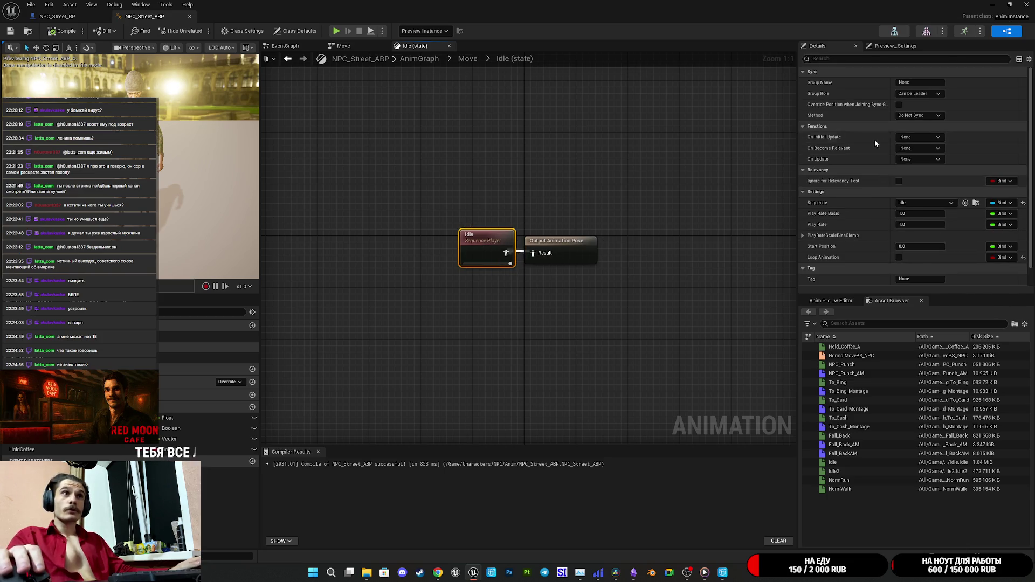
pyautogui.click(899, 257)
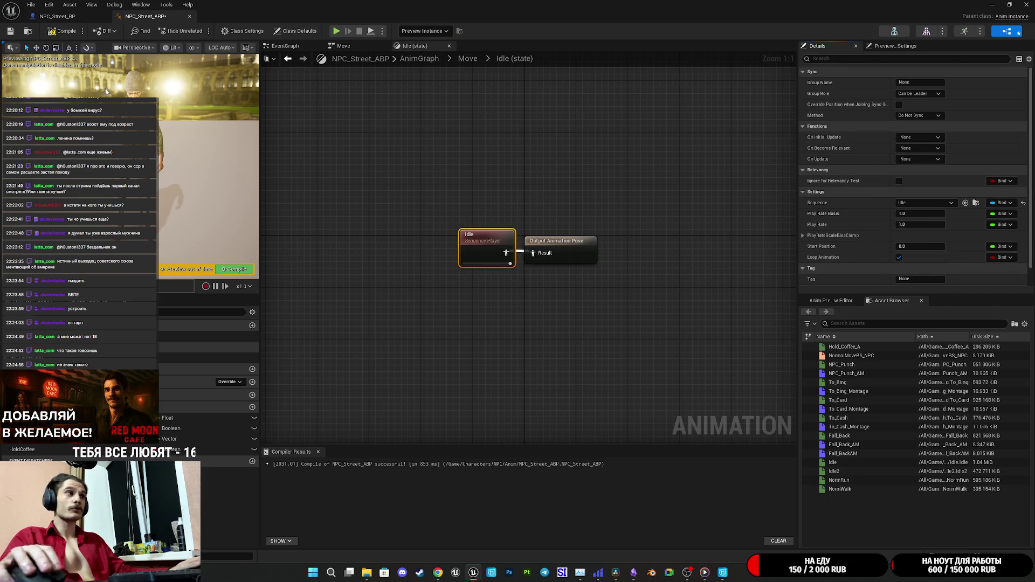
pyautogui.click(59, 34)
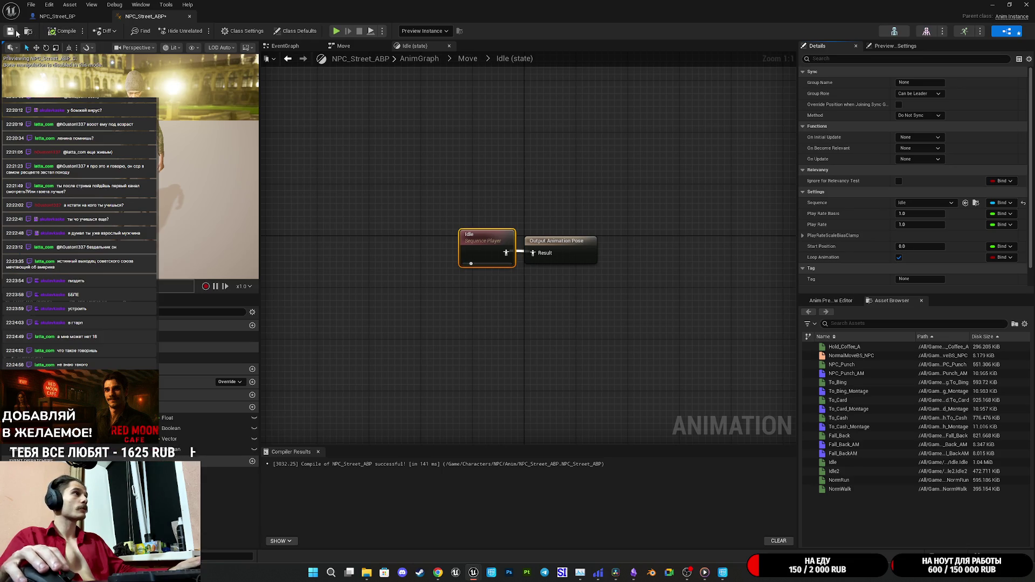
pyautogui.click(59, 16)
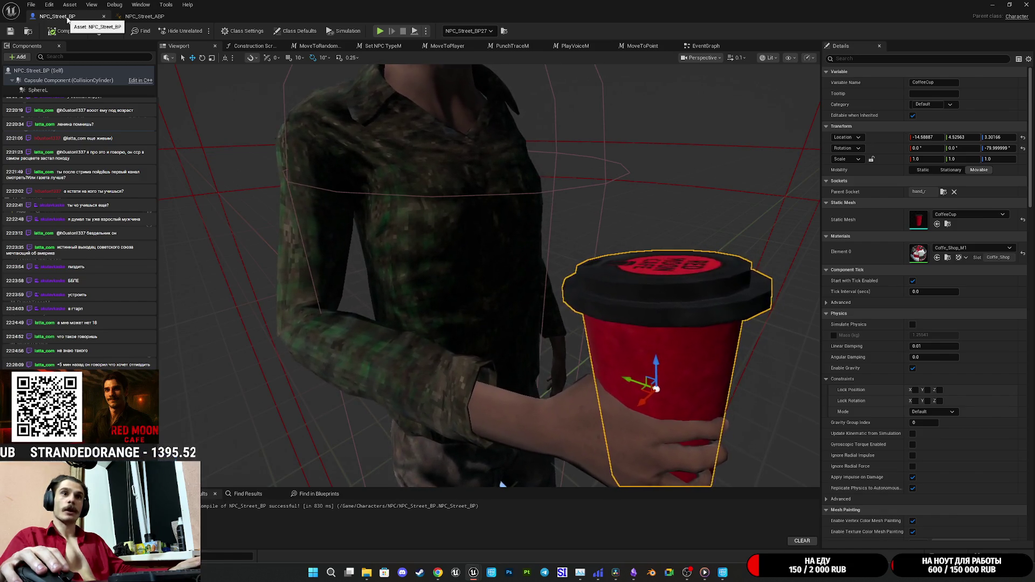
# Step: Check the held cup in the viewport, then clear the node selection in the Idle state graph
pyautogui.moveTo(513, 270)
pyautogui.mouseDown()
pyautogui.moveTo(475, 248)
pyautogui.moveTo(464, 253)
pyautogui.moveTo(475, 265)
pyautogui.moveTo(480, 254)
pyautogui.moveTo(479, 281)
pyautogui.moveTo(504, 250)
pyautogui.moveTo(512, 258)
pyautogui.mouseUp()
pyautogui.click(144, 16)
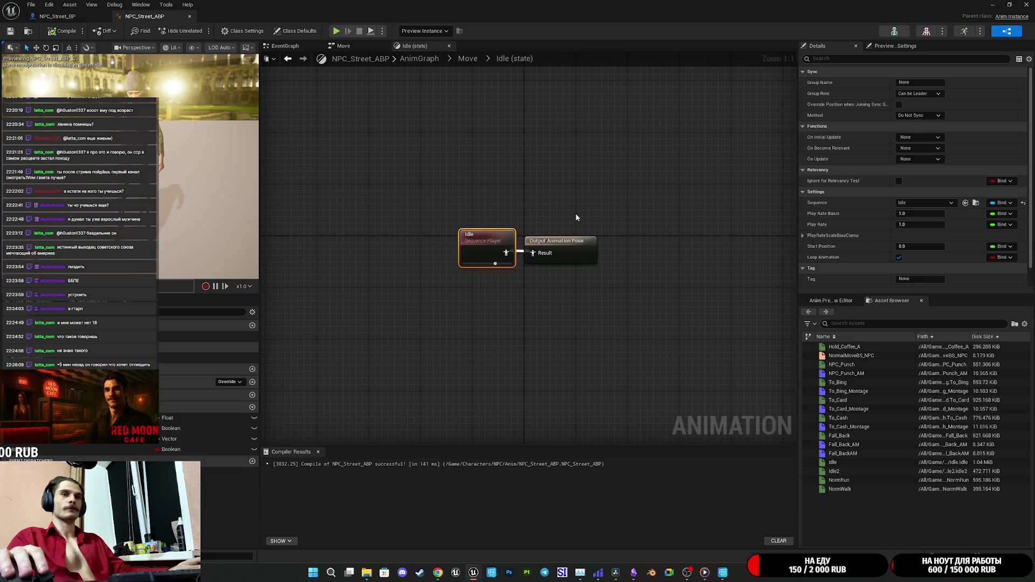
pyautogui.moveTo(611, 216)
pyautogui.mouseDown()
pyautogui.moveTo(624, 215)
pyautogui.moveTo(561, 215)
pyautogui.moveTo(593, 245)
pyautogui.mouseUp()
pyautogui.click(593, 246)
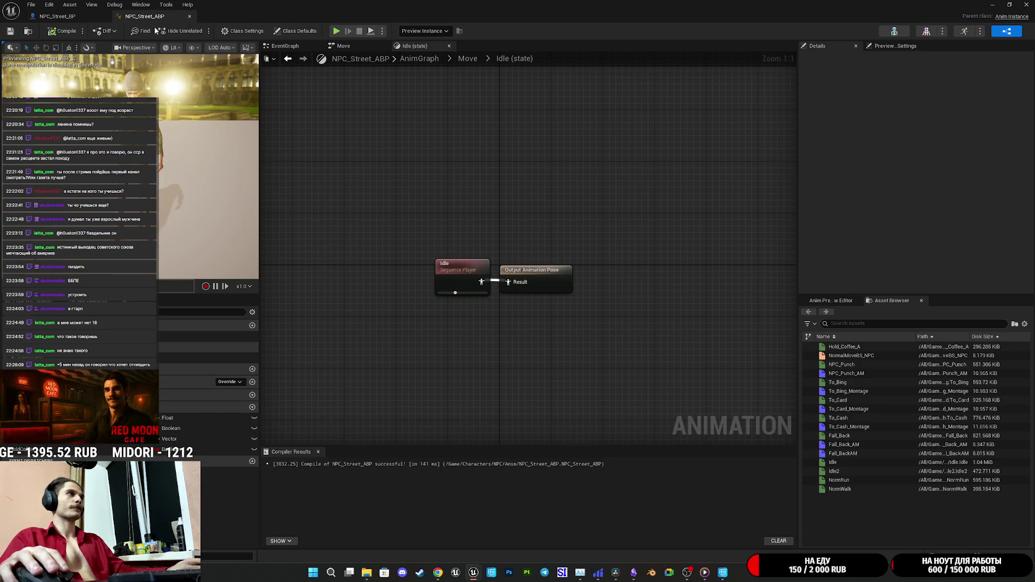
pyautogui.click(57, 16)
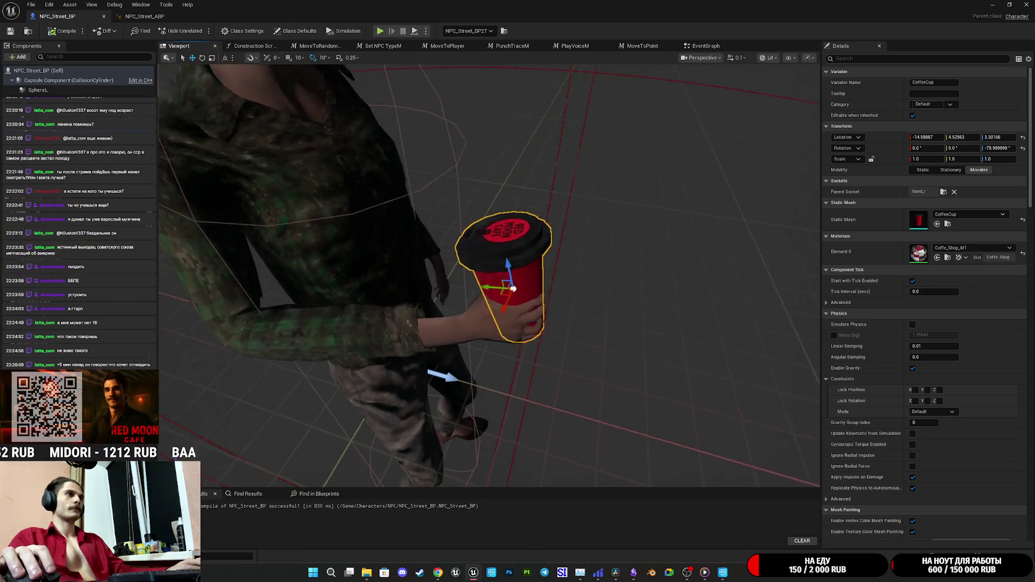
# Step: Zoom and orbit around the character to inspect the red coffee cup in its hand
pyautogui.scroll(5, 489, 275)
pyautogui.moveTo(505, 321); pyautogui.dragTo(559, 309)
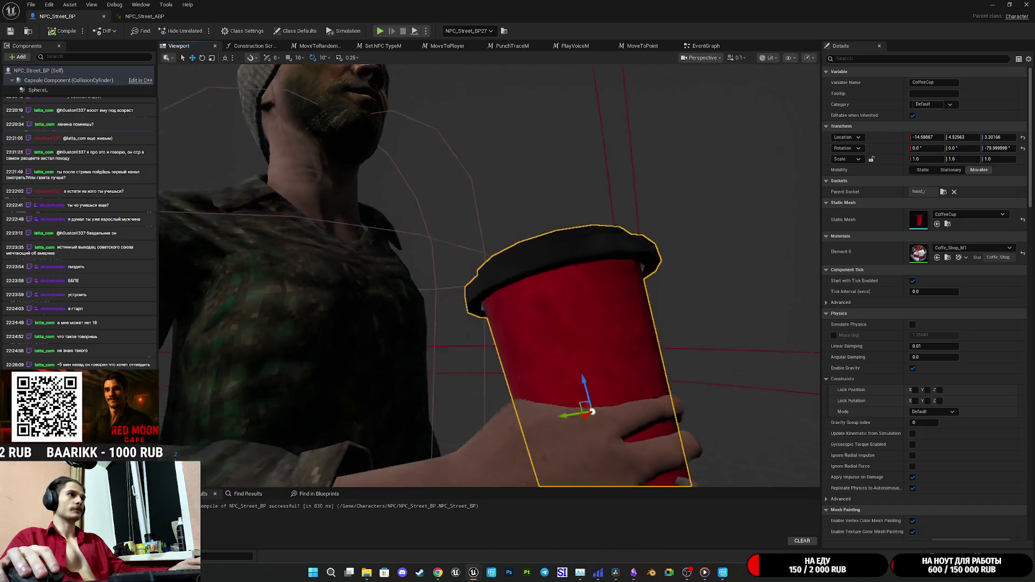
pyautogui.scroll(-5, 489, 275)
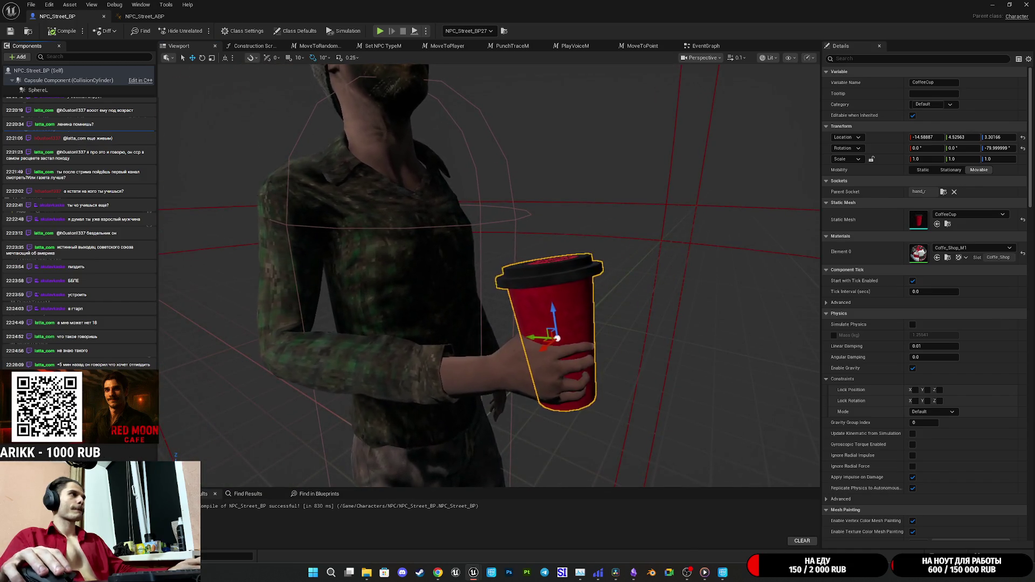
pyautogui.scroll(-5, 873, 336)
pyautogui.scroll(-5, 876, 331)
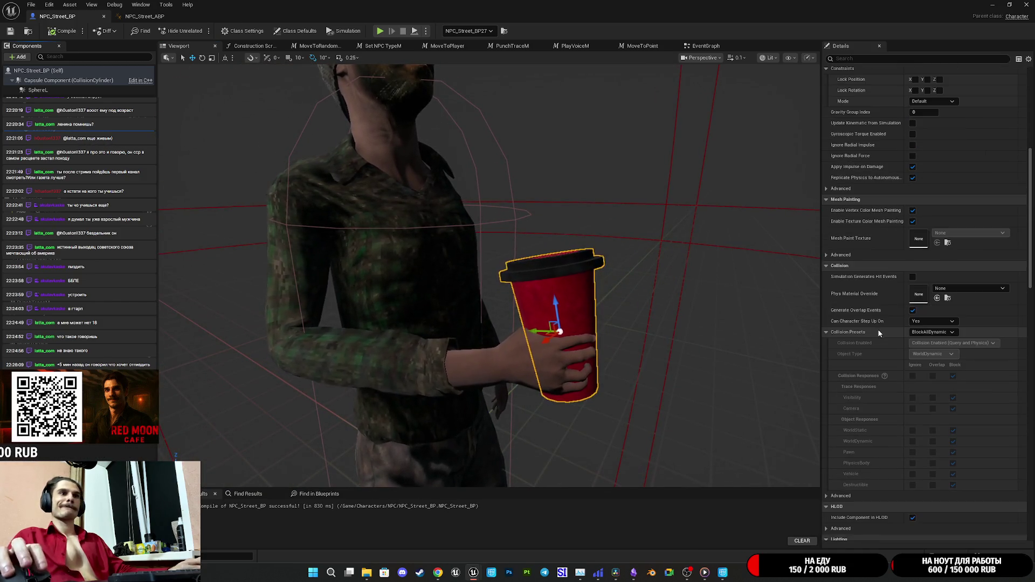
# Step: Set the CoffeeCup to NoCollision, untick Visible, and compile and save NPC_Street_BP
pyautogui.click(932, 229)
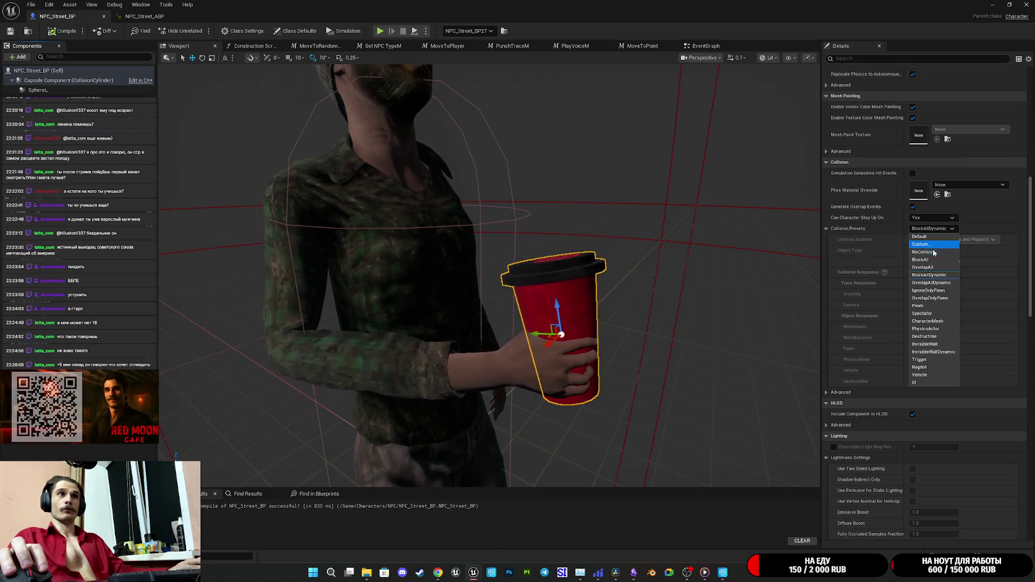
pyautogui.click(924, 252)
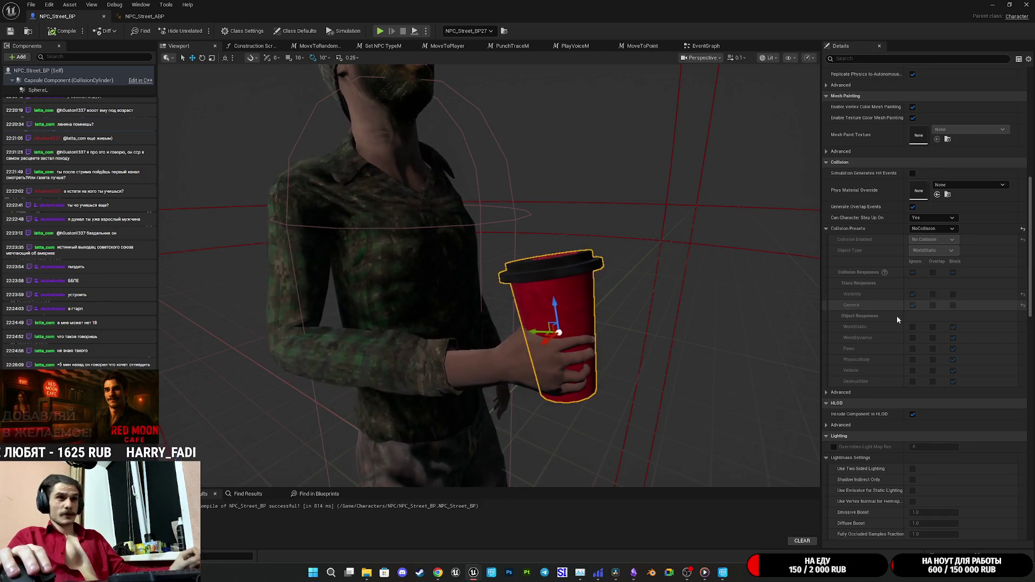
pyautogui.scroll(-5, 886, 342)
pyautogui.scroll(-2, 888, 345)
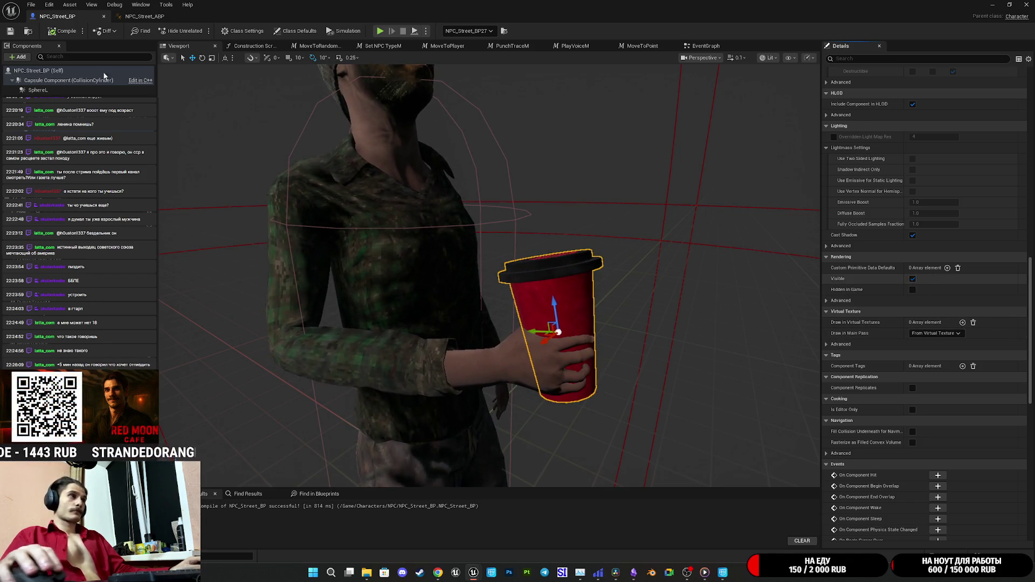
pyautogui.click(912, 279)
pyautogui.click(10, 31)
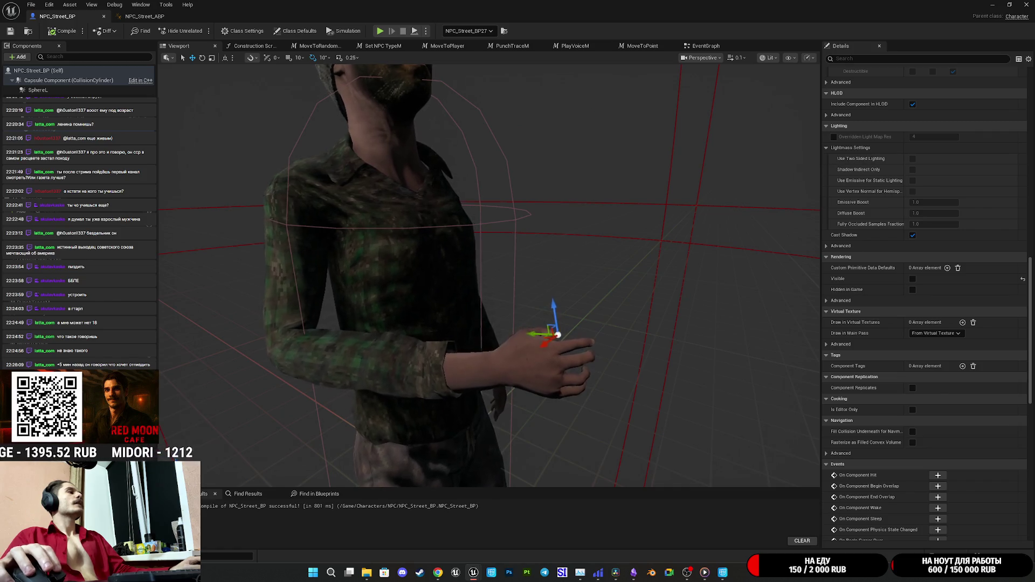
pyautogui.click(43, 302)
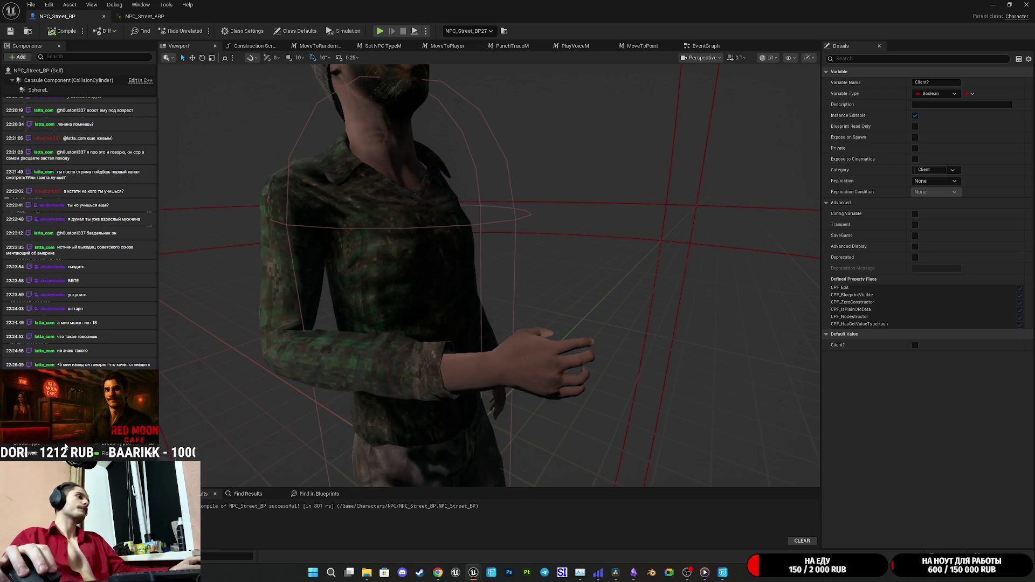
# Step: Duplicate Client? into a Boolean named HovedCoffee?, turn off Instance Editable, and compile the blueprint
pyautogui.hotkey('ctrl', 'w')
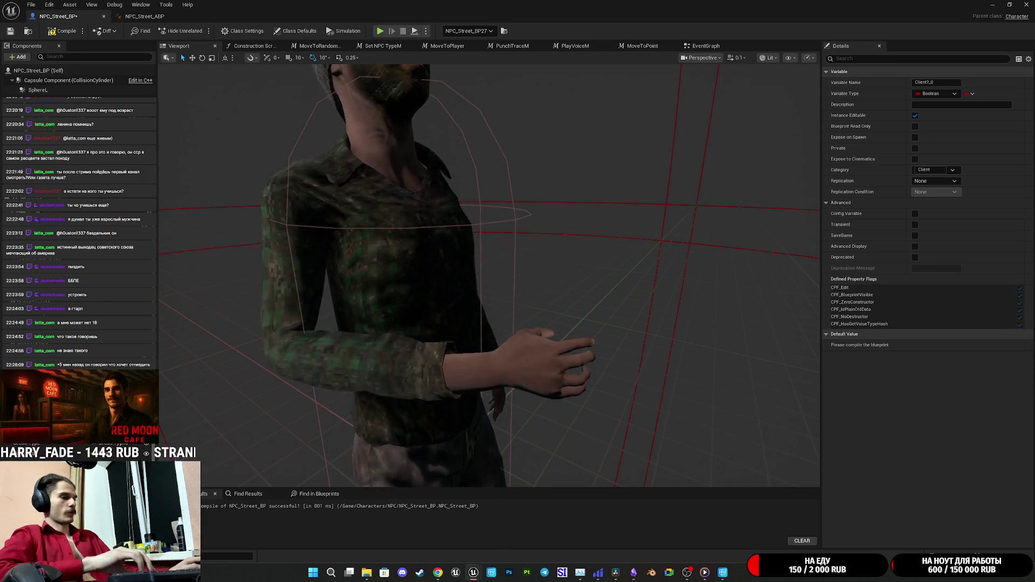
pyautogui.write('HovedCoffee?')
pyautogui.press('Return')
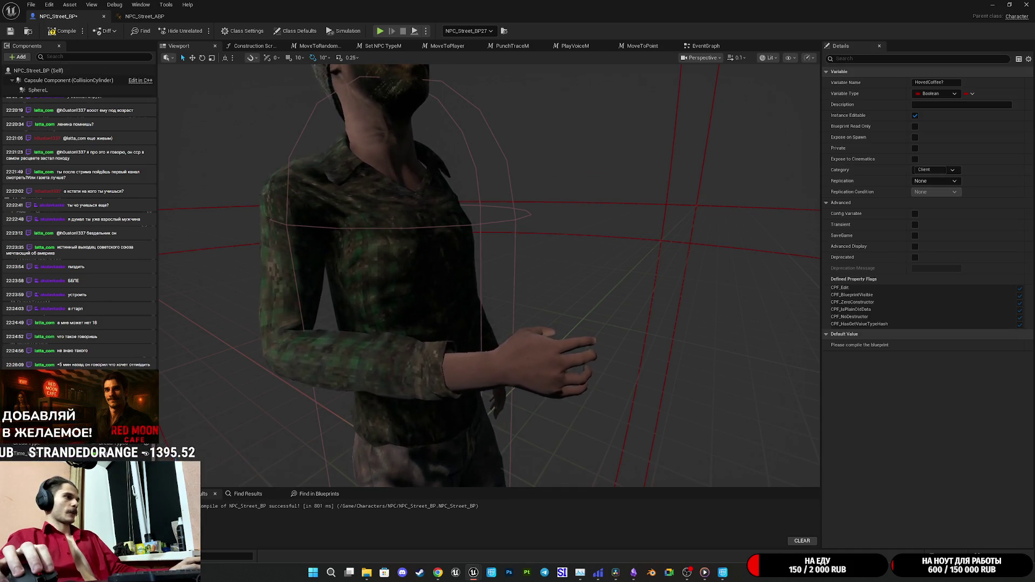
pyautogui.click(915, 115)
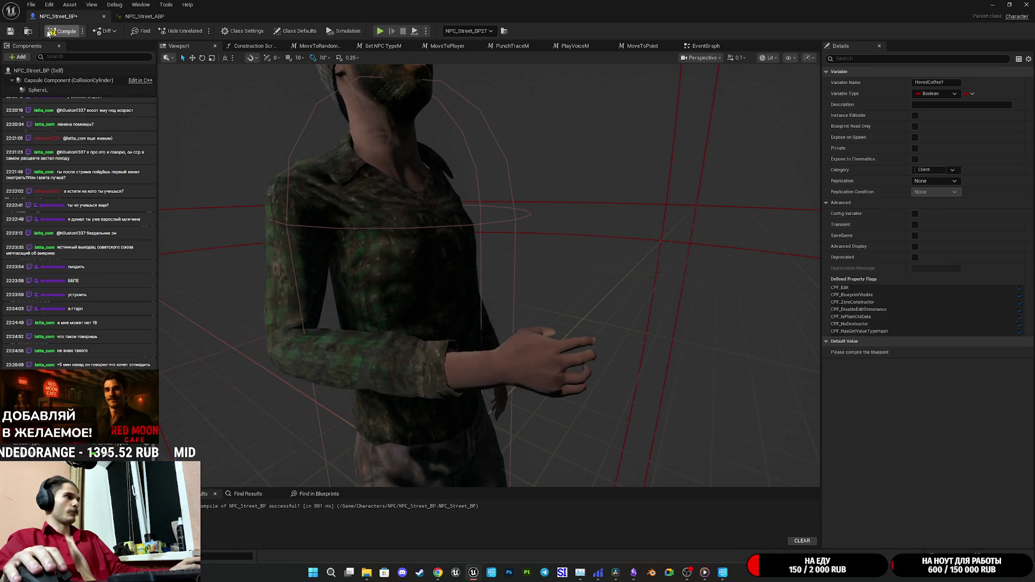
pyautogui.click(11, 31)
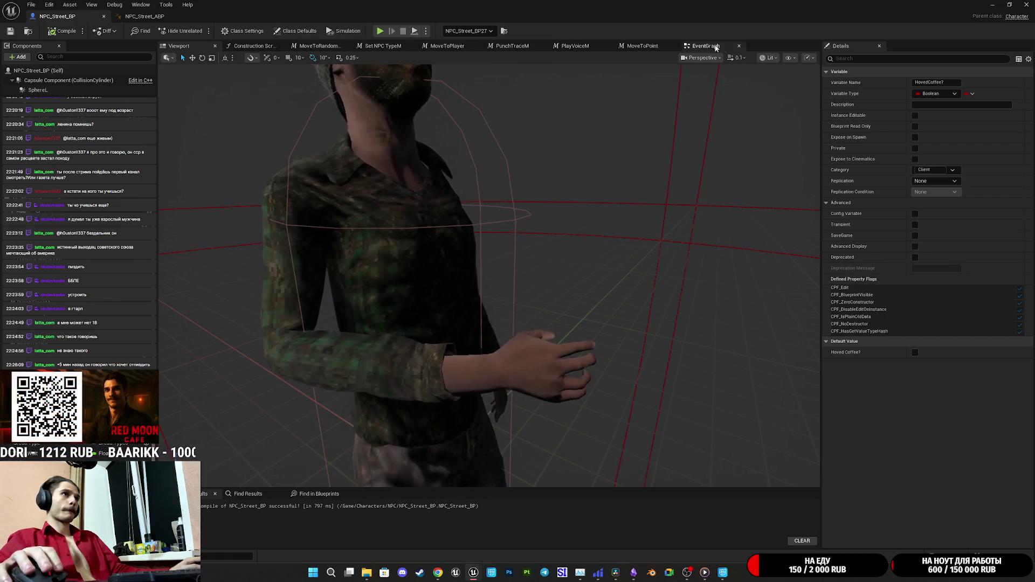
pyautogui.click(701, 48)
# Step: Navigate the event graph to the Set Visibility and Card Reader Anim order-completion nodes
pyautogui.scroll(-8, 542, 322)
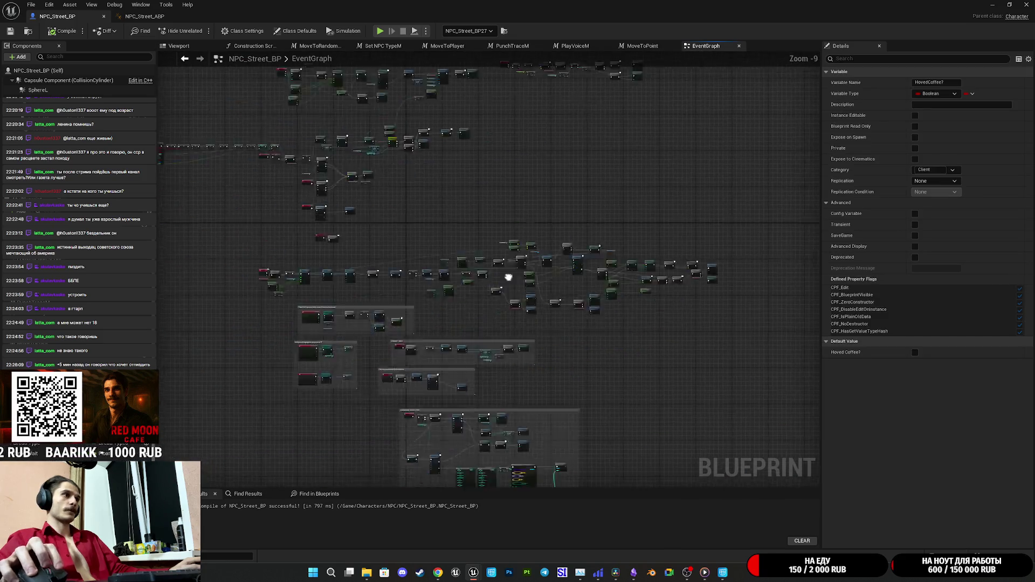
pyautogui.scroll(6, 539, 319)
pyautogui.scroll(-5, 469, 371)
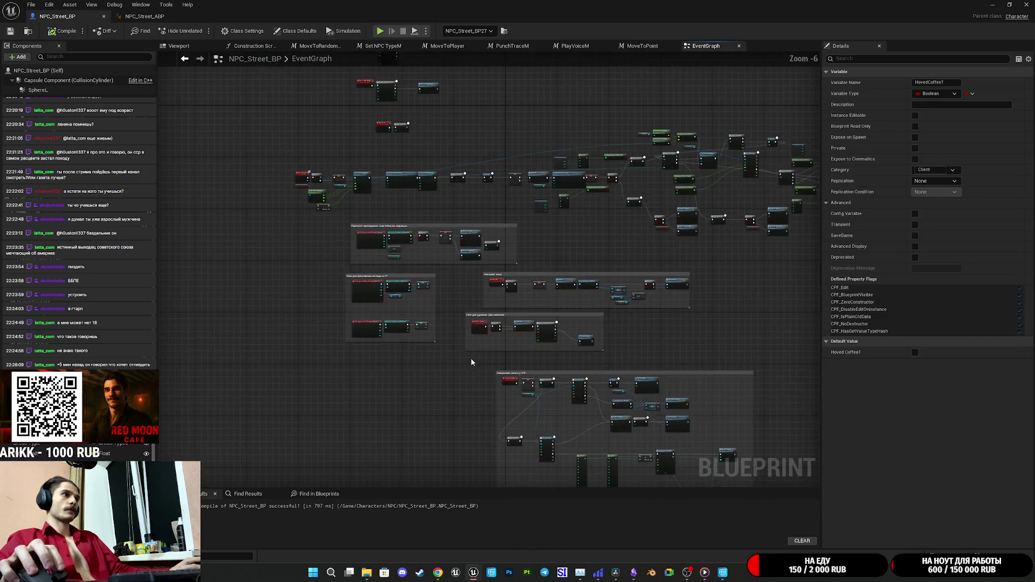
pyautogui.scroll(5, 472, 362)
pyautogui.moveTo(475, 371); pyautogui.dragTo(404, 369)
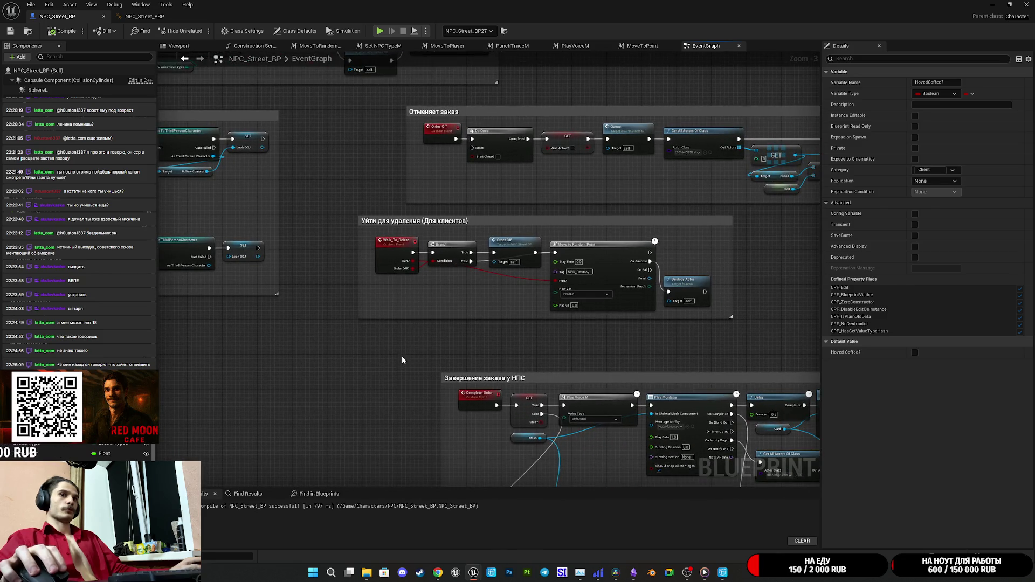
pyautogui.scroll(-4, 402, 360)
pyautogui.moveTo(367, 289); pyautogui.dragTo(377, 213)
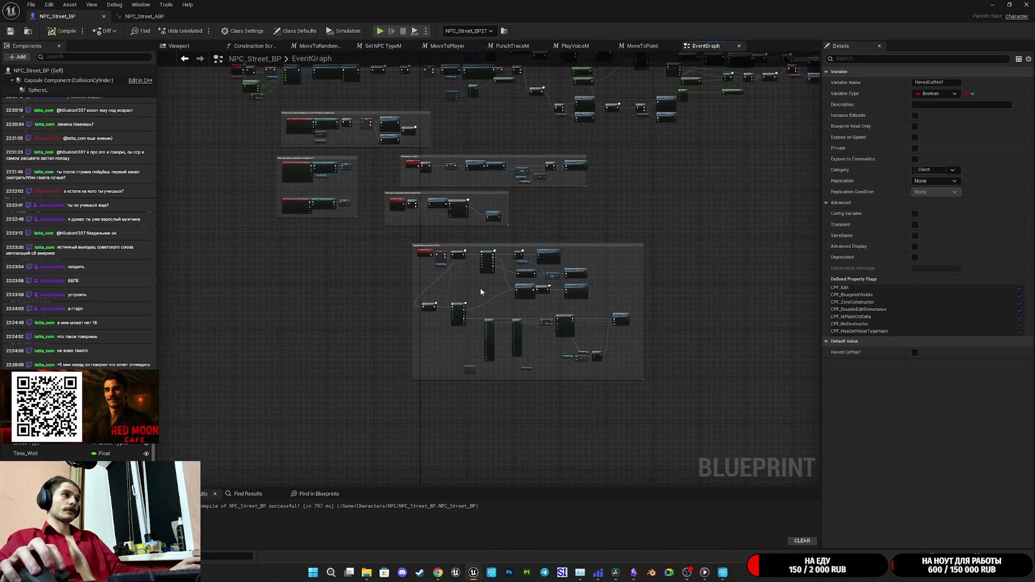
pyautogui.scroll(4, 470, 289)
pyautogui.scroll(-3, 483, 290)
pyautogui.scroll(7, 483, 290)
pyautogui.scroll(-1, 458, 318)
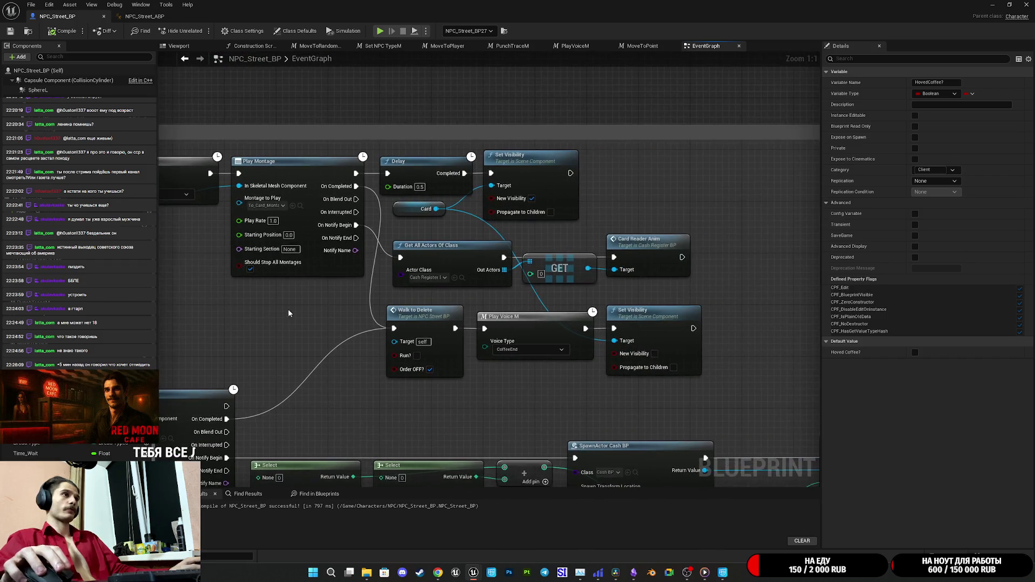
pyautogui.moveTo(448, 329); pyautogui.dragTo(208, 277)
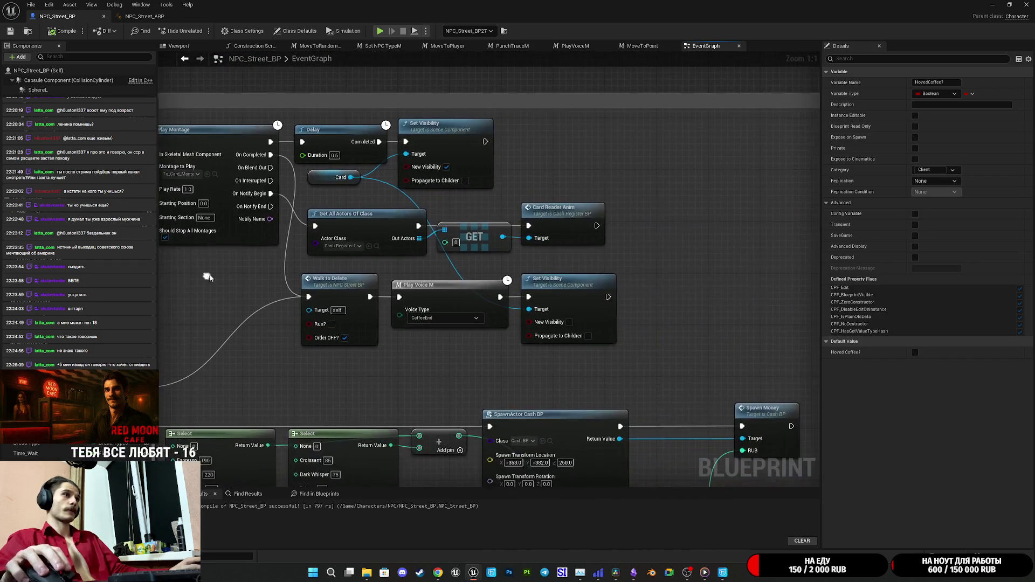
pyautogui.moveTo(677, 259); pyautogui.dragTo(495, 287)
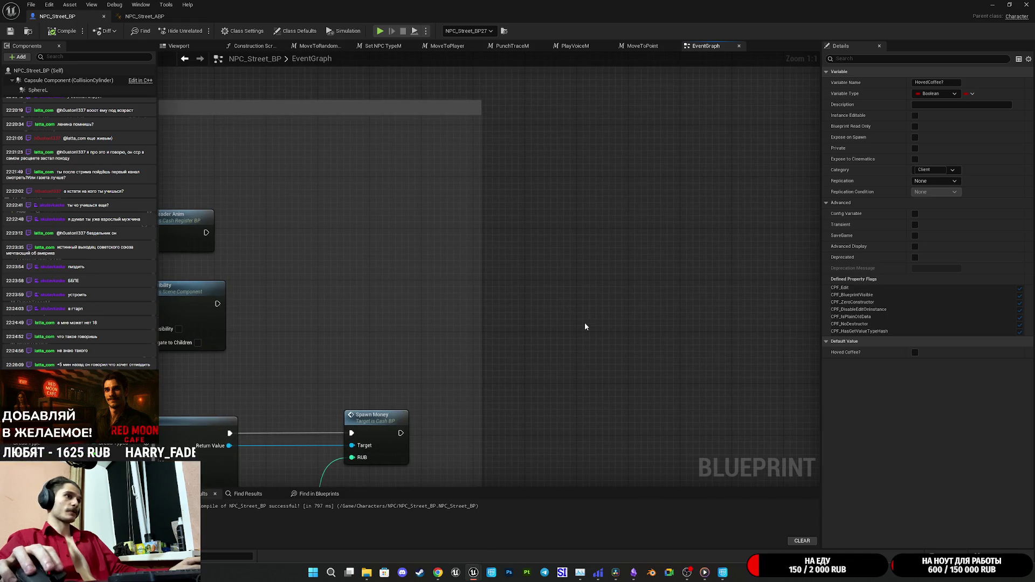
pyautogui.moveTo(323, 212); pyautogui.dragTo(494, 257)
# Step: Add a SET Hoved Coffee? node with its value ticked, and drag in the CoffeeCup component
pyautogui.moveTo(54, 269)
pyautogui.mouseDown()
pyautogui.moveTo(458, 390)
pyautogui.moveTo(463, 303)
pyautogui.mouseUp()
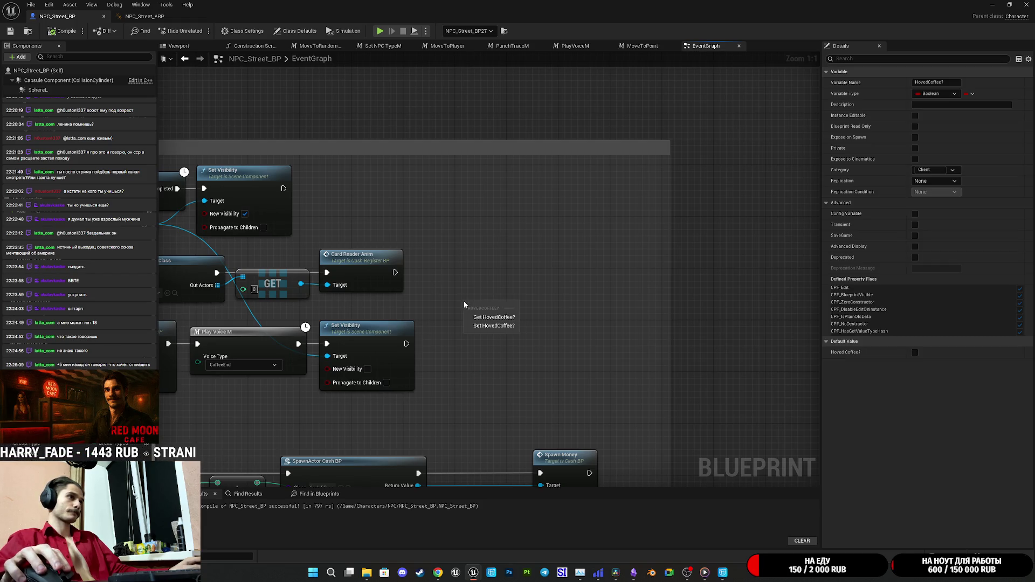
pyautogui.click(464, 277)
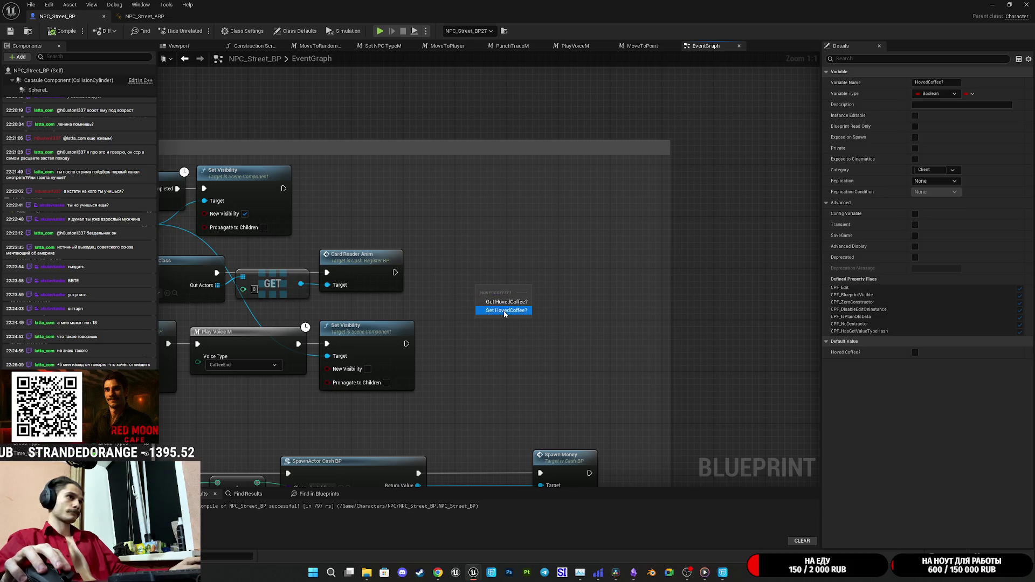
pyautogui.click(531, 304)
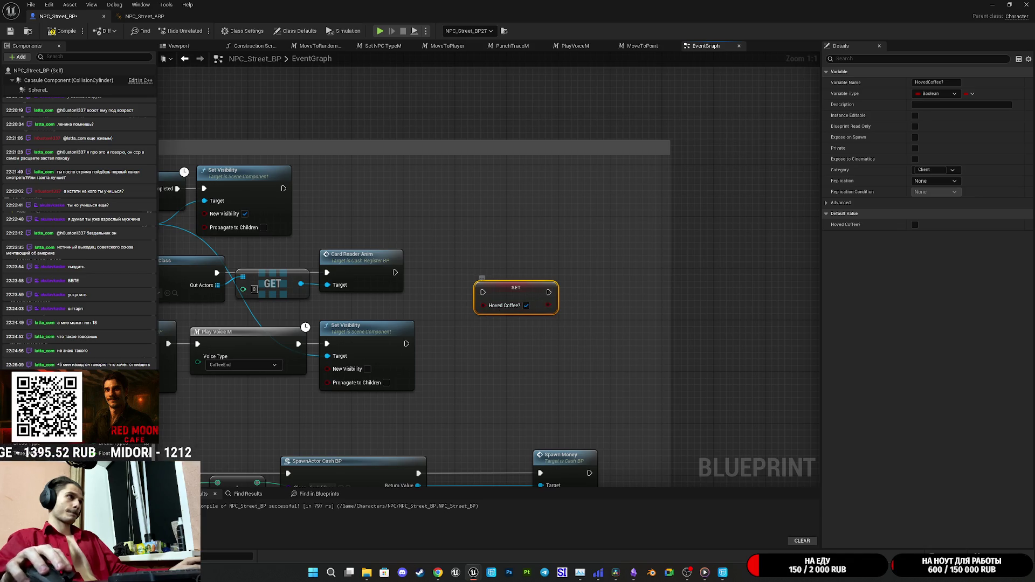
pyautogui.moveTo(43, 129)
pyautogui.mouseDown()
pyautogui.moveTo(555, 292)
pyautogui.moveTo(568, 314)
pyautogui.moveTo(512, 334)
pyautogui.moveTo(593, 339)
pyautogui.moveTo(597, 312)
pyautogui.mouseUp()
# Step: Add a Coffee Cup getter with Set Visibility, and a 0.5-second Delay after the SET node
pyautogui.click(531, 334)
pyautogui.write('set vi')
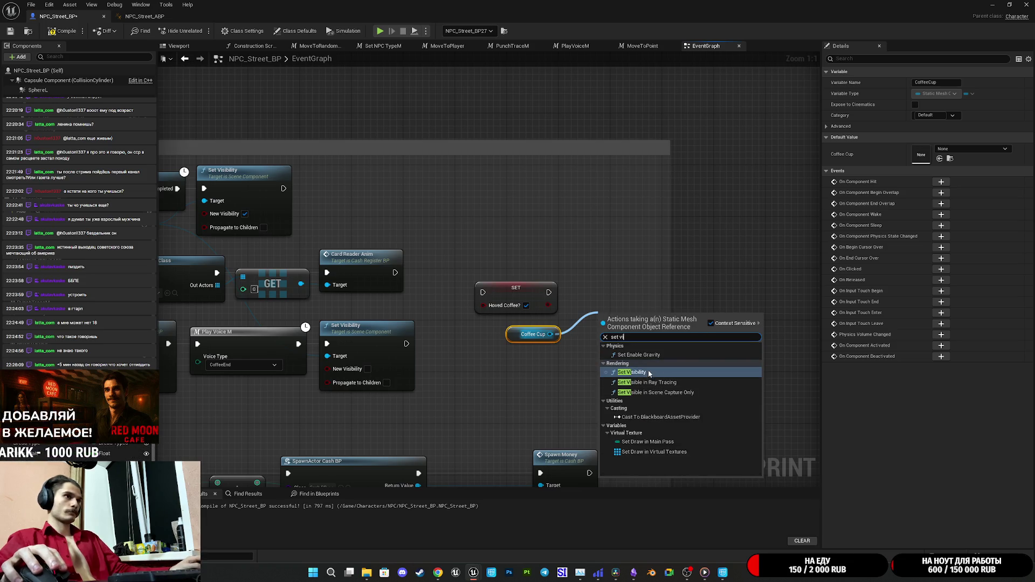
pyautogui.click(632, 372)
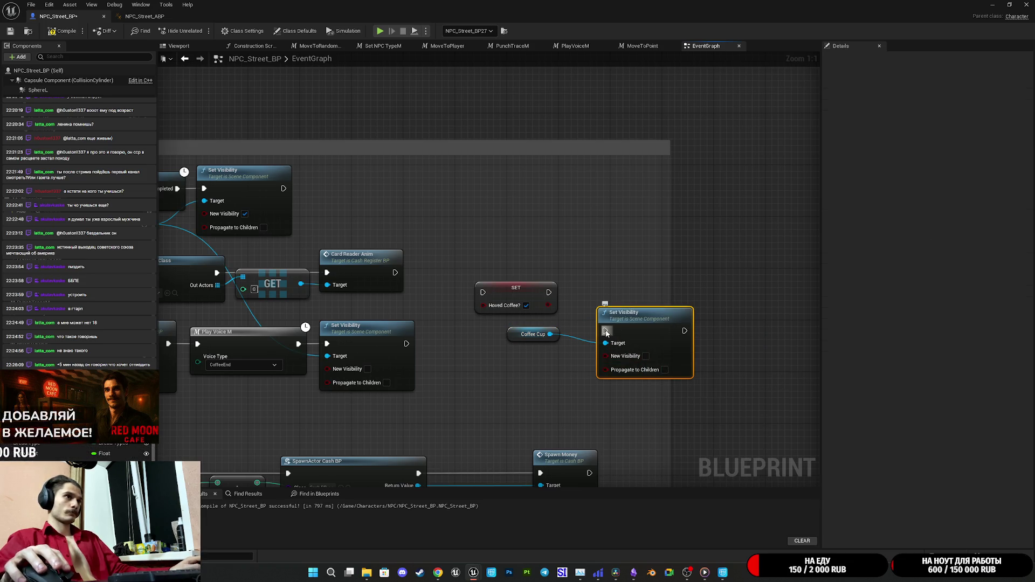
pyautogui.moveTo(548, 291); pyautogui.dragTo(562, 252)
pyautogui.write('dela')
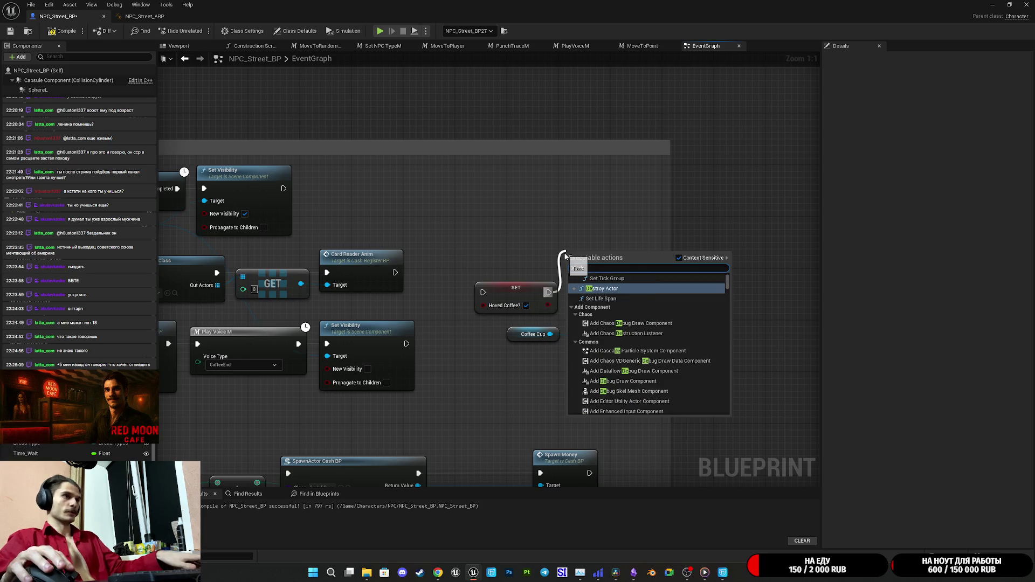
pyautogui.click(602, 291)
pyautogui.click(606, 280)
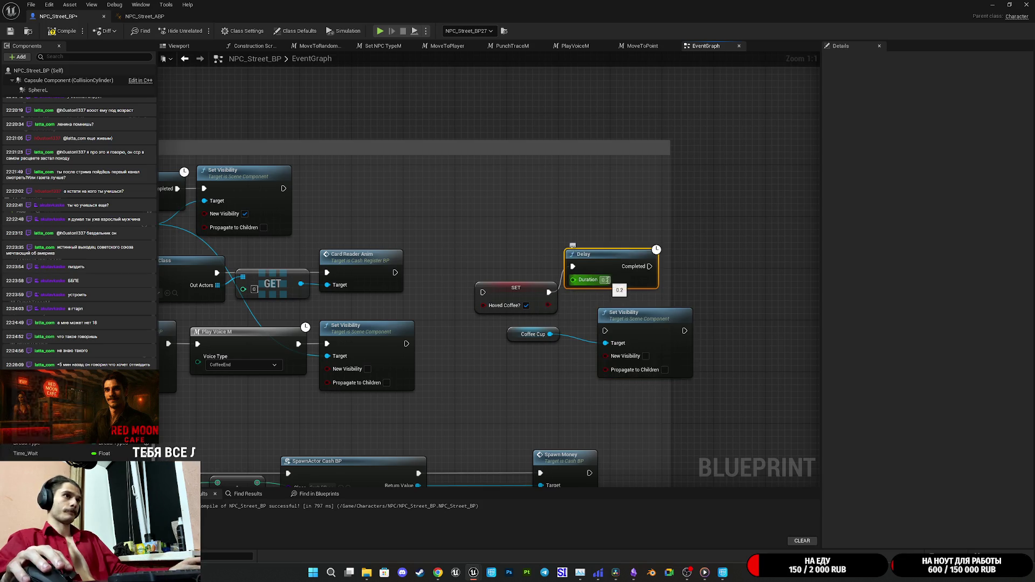
pyautogui.press('Return')
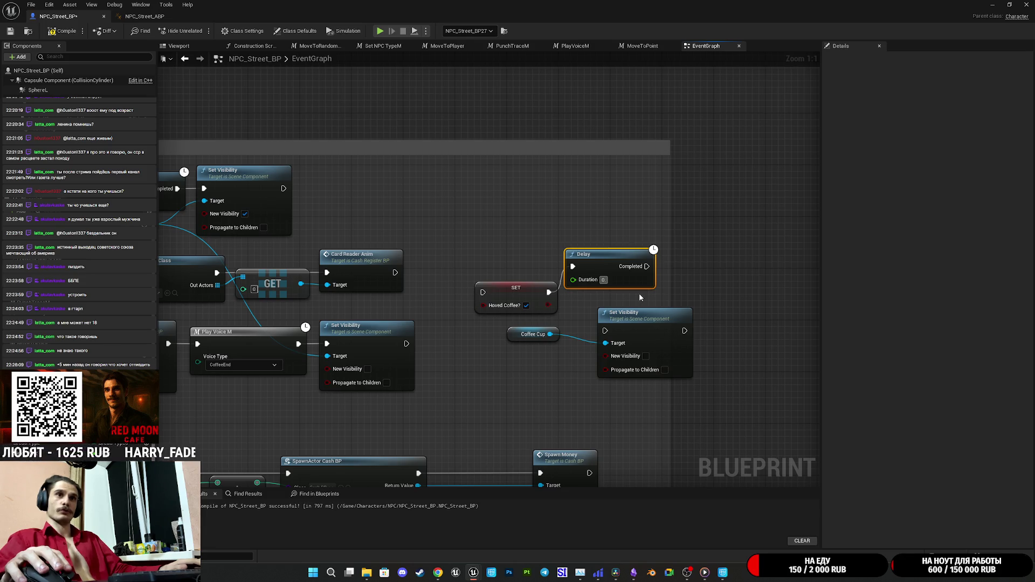
pyautogui.write('.5')
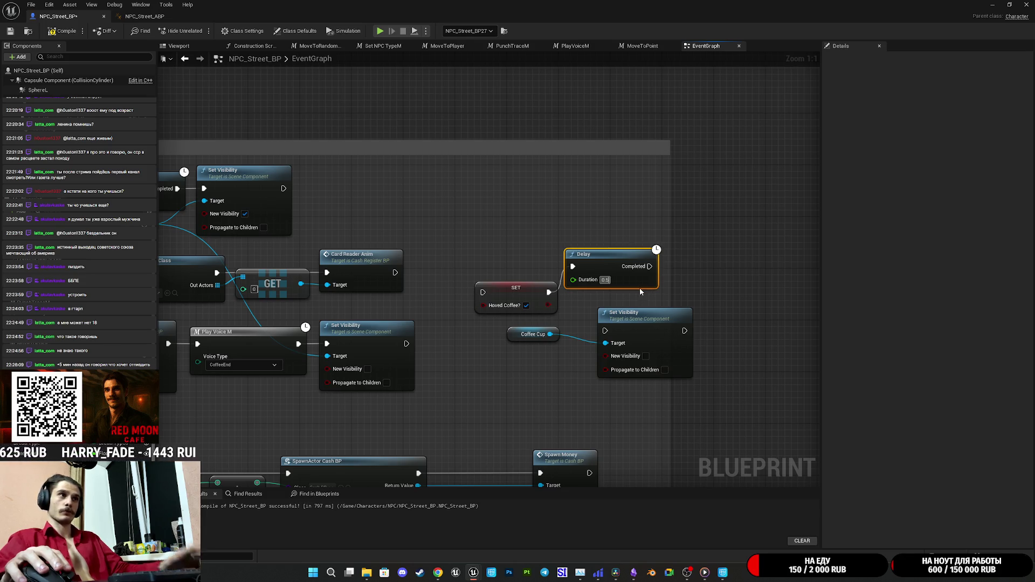
# Step: Wire Delay's Completed to Set Visibility, tick New Visibility, and line the nodes up beside the Delay
pyautogui.moveTo(605, 330)
pyautogui.mouseDown()
pyautogui.moveTo(663, 280)
pyautogui.moveTo(647, 267)
pyautogui.mouseUp()
pyautogui.click(646, 357)
pyautogui.moveTo(620, 325); pyautogui.dragTo(691, 260)
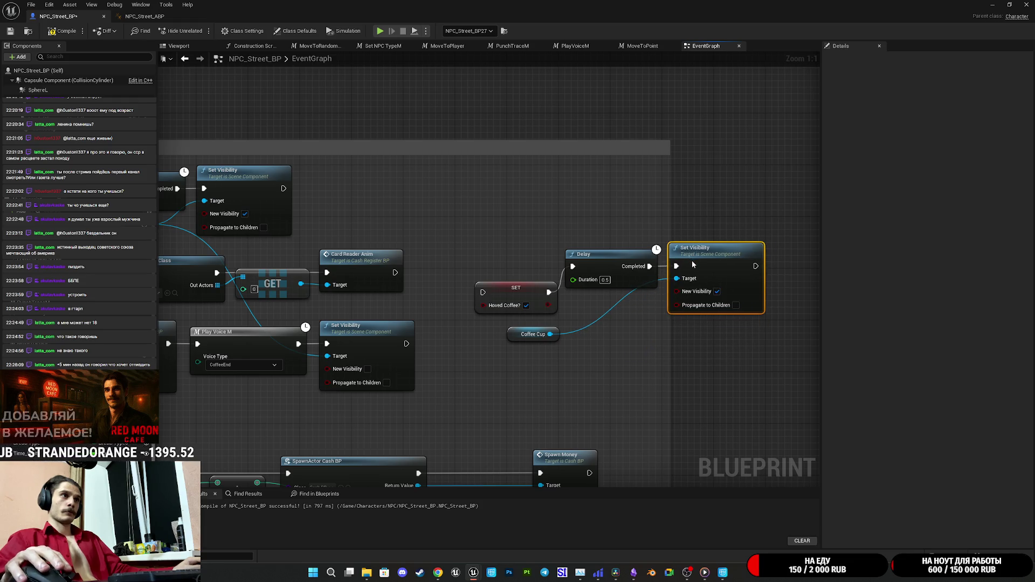
pyautogui.moveTo(525, 291)
pyautogui.mouseDown()
pyautogui.moveTo(532, 267)
pyautogui.moveTo(523, 271)
pyautogui.mouseUp()
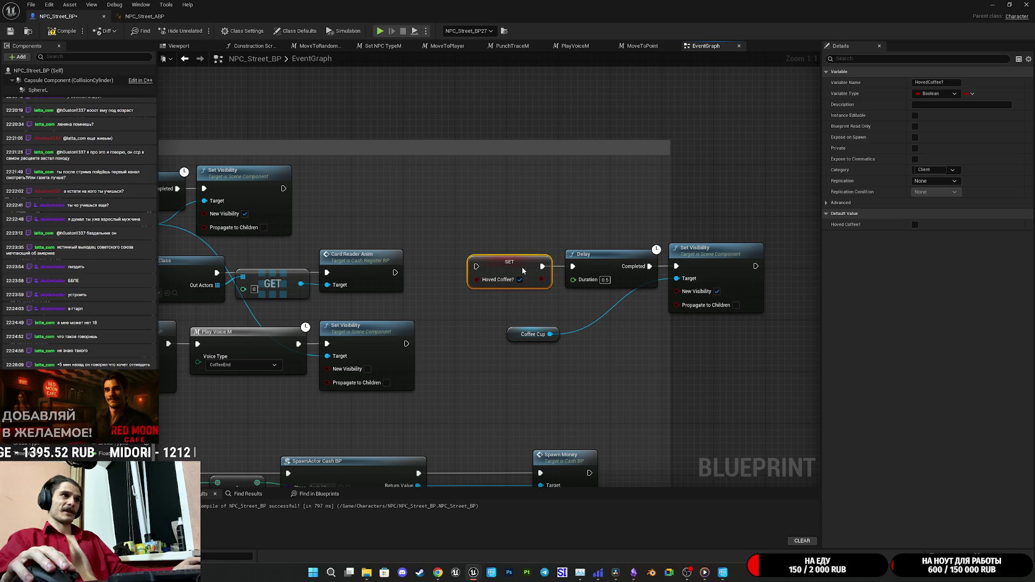
pyautogui.click(547, 297)
pyautogui.moveTo(515, 340)
pyautogui.mouseDown()
pyautogui.moveTo(390, 221)
pyautogui.moveTo(362, 227)
pyautogui.mouseUp()
# Step: Move the Select, Money and Spawn Money nodes further left in the graph
pyautogui.click(542, 323)
pyautogui.moveTo(729, 384)
pyautogui.mouseDown()
pyautogui.moveTo(601, 328)
pyautogui.moveTo(654, 329)
pyautogui.moveTo(645, 308)
pyautogui.moveTo(656, 305)
pyautogui.mouseUp()
pyautogui.moveTo(425, 267)
pyautogui.mouseDown()
pyautogui.moveTo(649, 164)
pyautogui.moveTo(643, 267)
pyautogui.mouseUp()
pyautogui.moveTo(636, 255)
pyautogui.mouseDown()
pyautogui.moveTo(769, 250)
pyautogui.moveTo(681, 363)
pyautogui.moveTo(534, 345)
pyautogui.moveTo(469, 305)
pyautogui.mouseUp()
pyautogui.moveTo(675, 345)
pyautogui.mouseDown()
pyautogui.moveTo(578, 338)
pyautogui.moveTo(543, 422)
pyautogui.moveTo(461, 501)
pyautogui.mouseUp()
pyautogui.moveTo(604, 318)
pyautogui.mouseDown()
pyautogui.moveTo(517, 315)
pyautogui.moveTo(523, 323)
pyautogui.mouseUp()
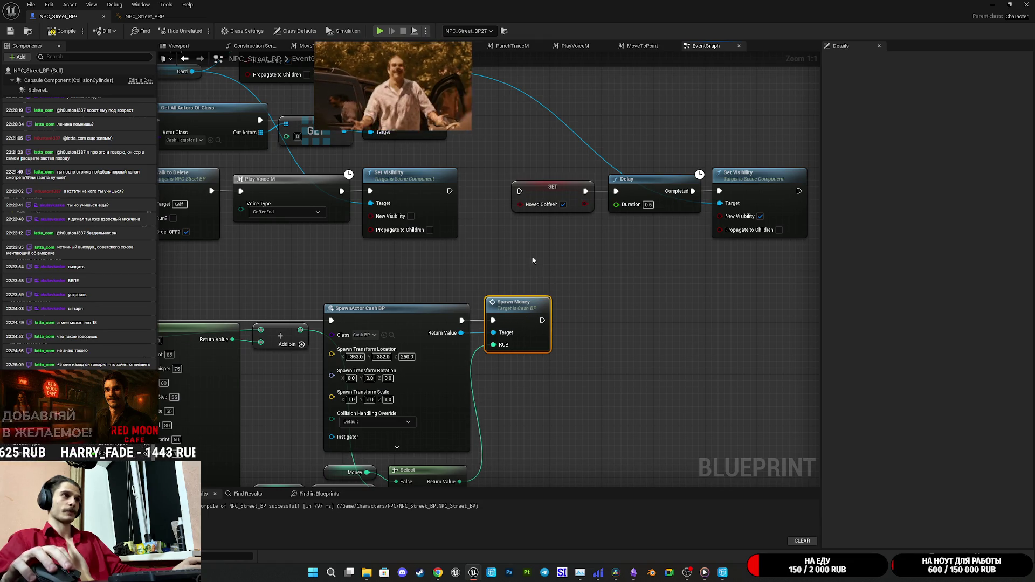
# Step: Pan the graph over to the Play Montage and Walk to Delete nodes
pyautogui.moveTo(531, 257); pyautogui.dragTo(481, 269)
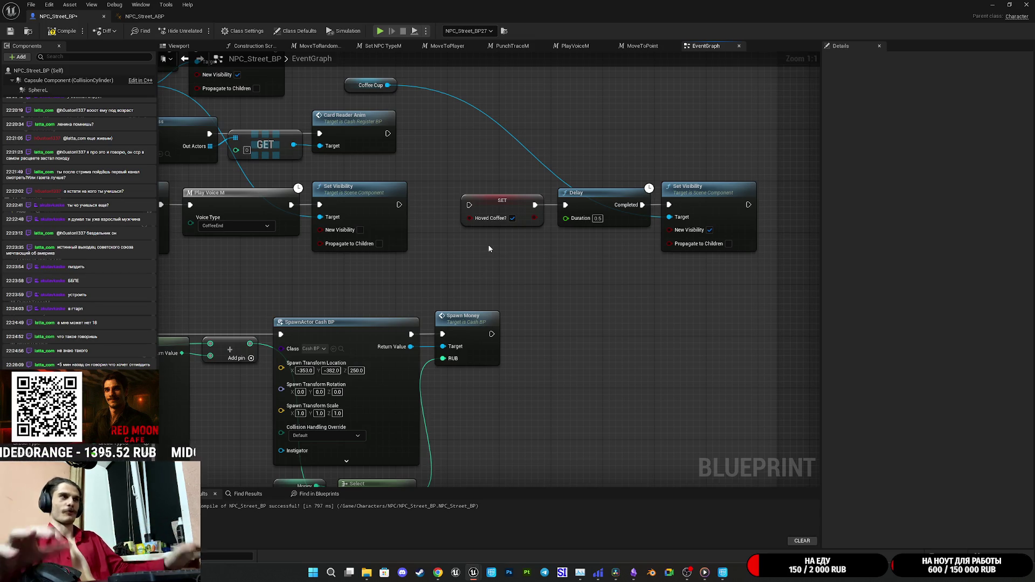
pyautogui.moveTo(654, 275); pyautogui.dragTo(642, 264)
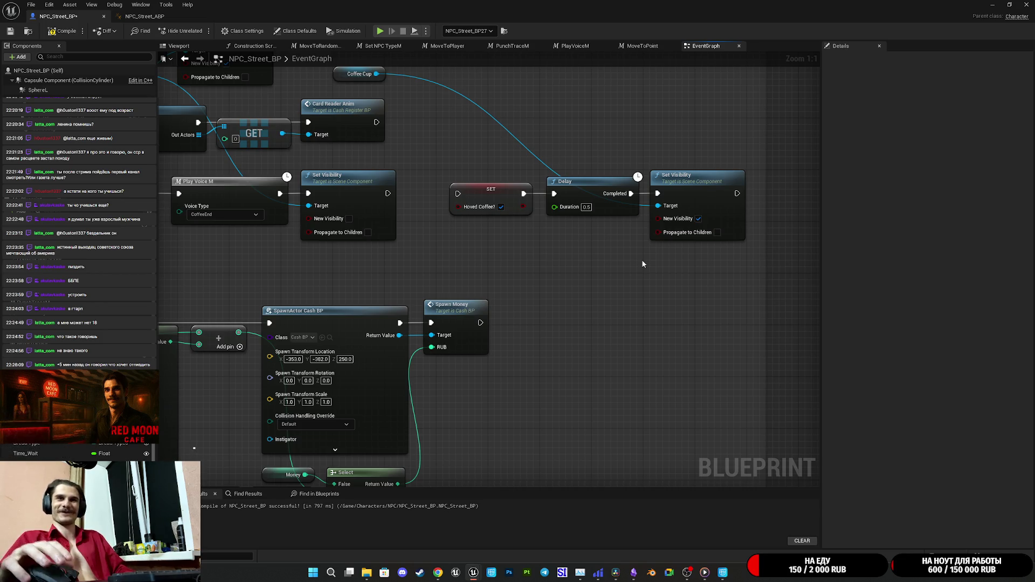
pyautogui.moveTo(686, 264)
pyautogui.mouseDown()
pyautogui.moveTo(641, 288)
pyautogui.moveTo(580, 296)
pyautogui.moveTo(731, 336)
pyautogui.mouseUp()
pyautogui.moveTo(633, 324)
pyautogui.mouseDown()
pyautogui.moveTo(726, 385)
pyautogui.moveTo(610, 392)
pyautogui.mouseUp()
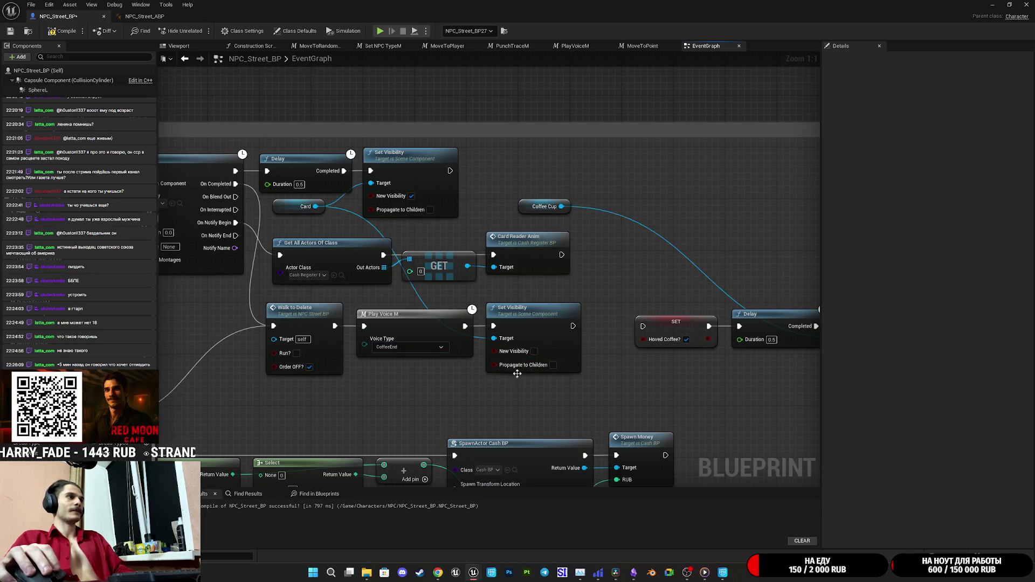
# Step: Connect the existing Set Visibility output to SET Hoved Coffee?, then tidy the chain and Coffee Cup node
pyautogui.moveTo(517, 374); pyautogui.dragTo(448, 377)
pyautogui.moveTo(515, 325); pyautogui.dragTo(585, 325)
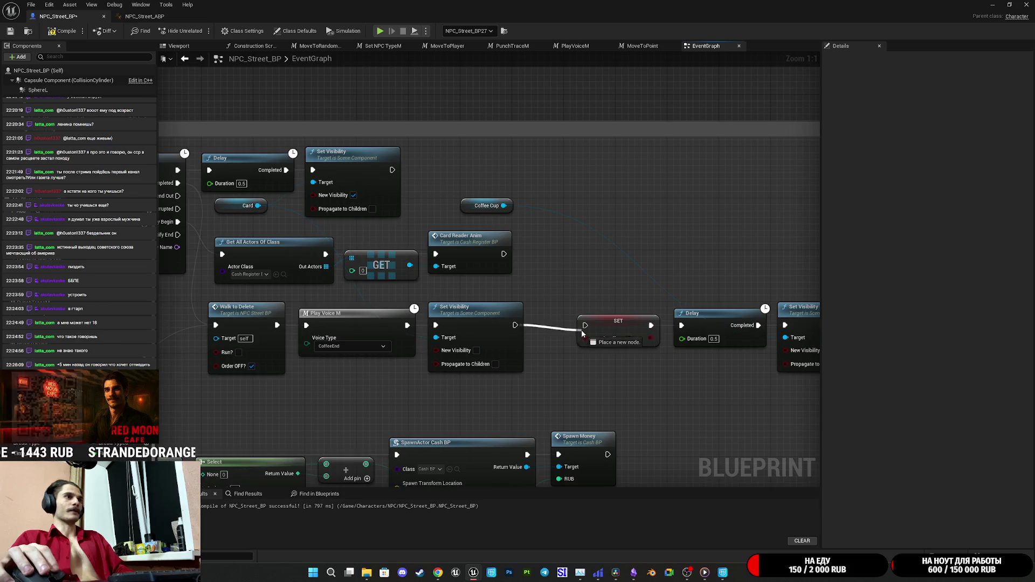
pyautogui.moveTo(651, 358); pyautogui.dragTo(529, 351)
pyautogui.moveTo(521, 363); pyautogui.dragTo(667, 311)
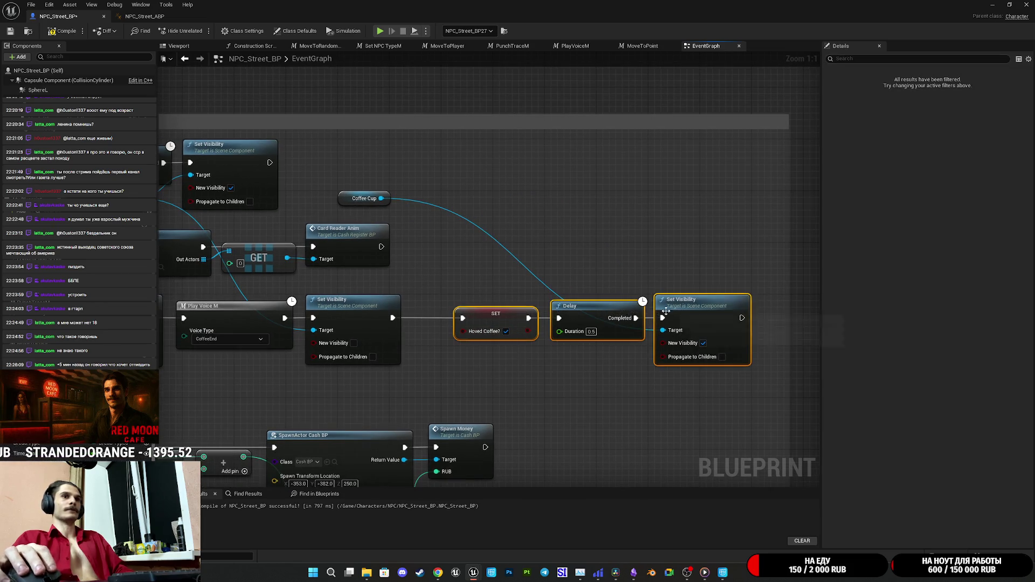
pyautogui.moveTo(505, 311); pyautogui.dragTo(451, 315)
pyautogui.click(458, 282)
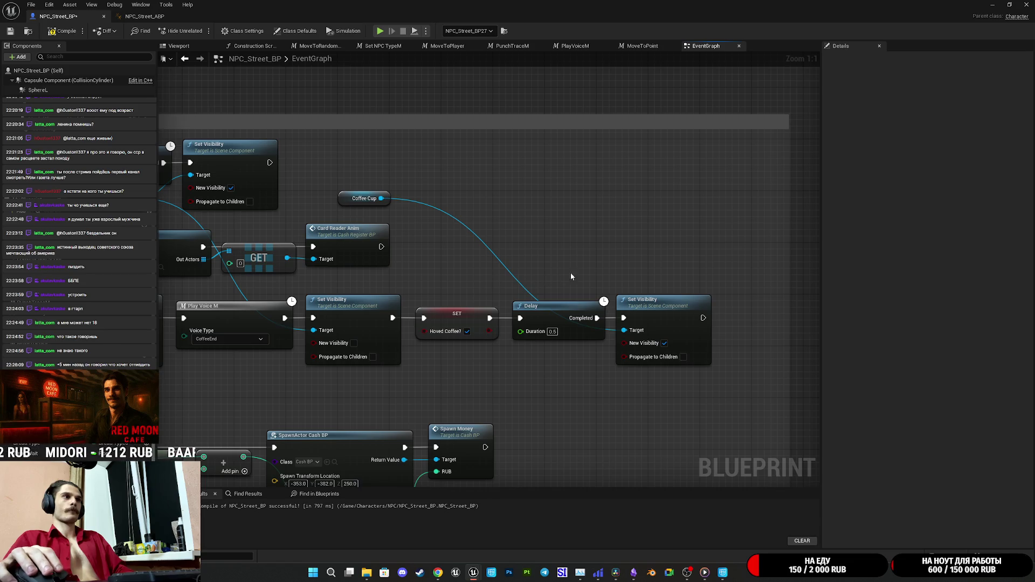
pyautogui.moveTo(351, 201); pyautogui.dragTo(558, 284)
# Step: Review the whole order-completion comment, then switch to the NPC_Street_ABP animation blueprint
pyautogui.moveTo(407, 338); pyautogui.dragTo(644, 214)
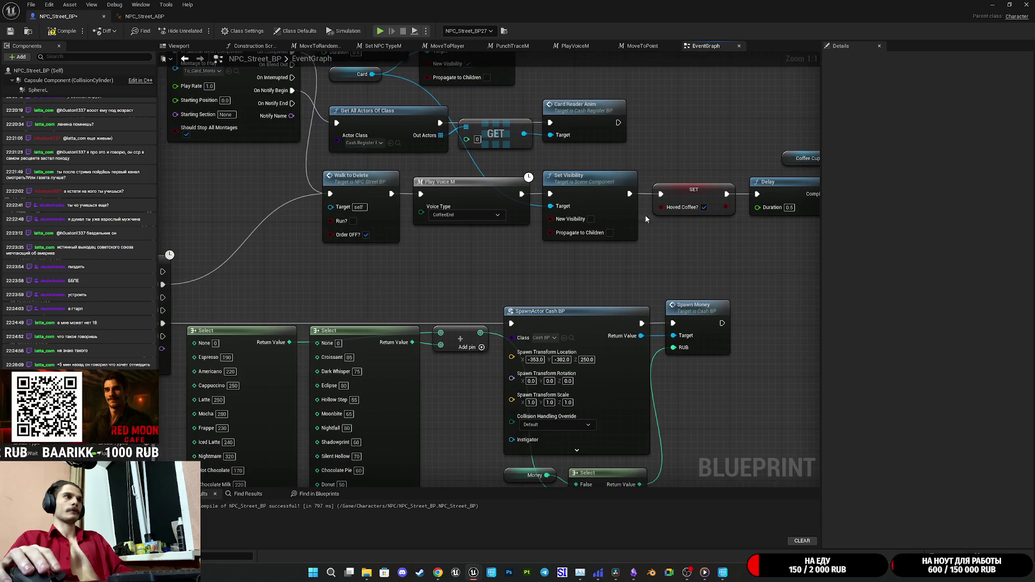
pyautogui.scroll(-4, 644, 214)
pyautogui.moveTo(806, 257); pyautogui.dragTo(723, 313)
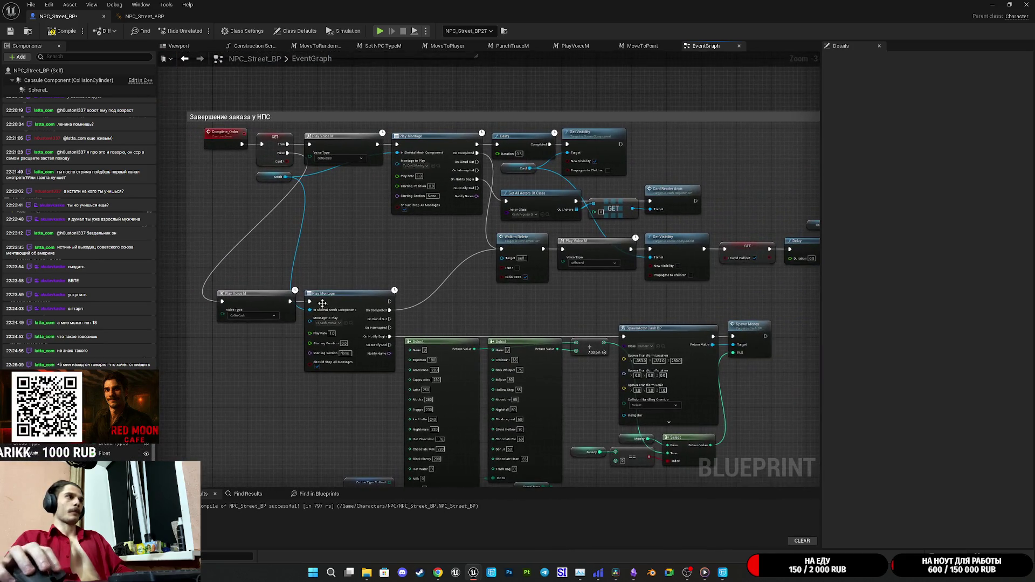
pyautogui.scroll(2, 322, 303)
pyautogui.scroll(1, 289, 236)
pyautogui.moveTo(271, 318)
pyautogui.mouseDown()
pyautogui.moveTo(471, 300)
pyautogui.moveTo(414, 297)
pyautogui.moveTo(304, 340)
pyautogui.mouseUp()
pyautogui.moveTo(599, 305); pyautogui.dragTo(524, 317)
pyautogui.moveTo(658, 336); pyautogui.dragTo(581, 329)
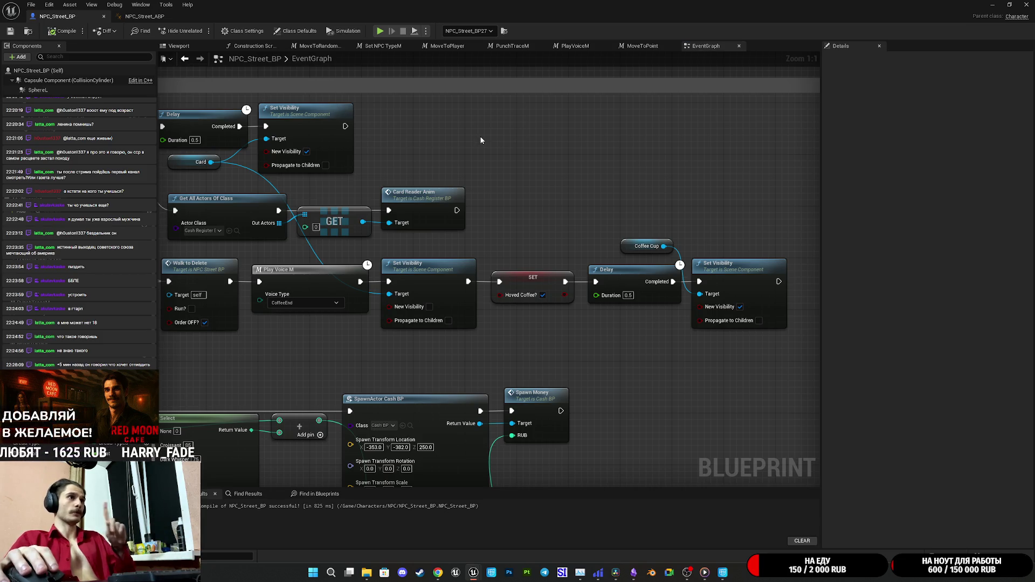
pyautogui.click(145, 16)
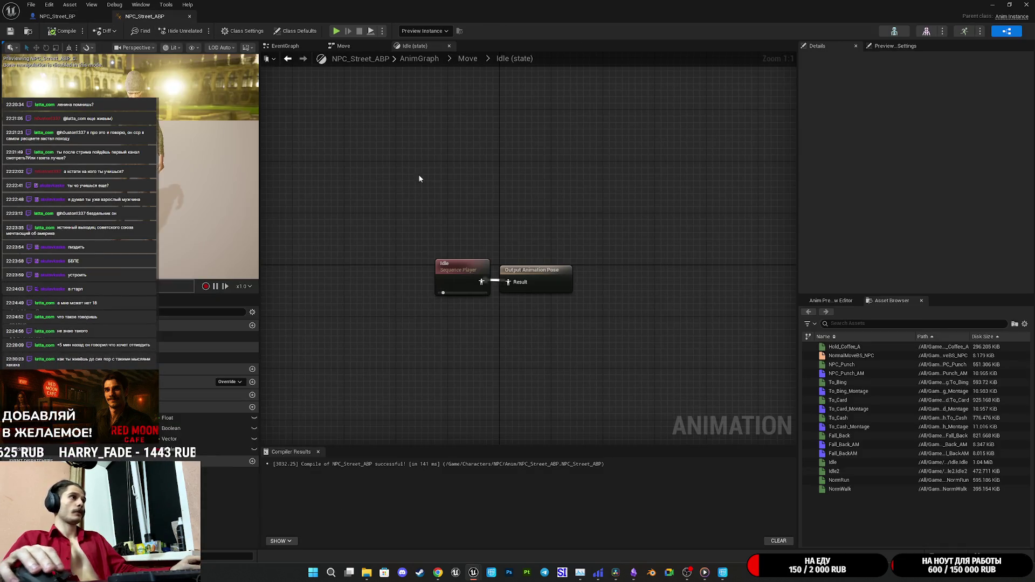
# Step: In the ABP event graph, add a Hoved Coffee? getter from the NPC cast and a SET Hold Coffee node
pyautogui.click(293, 49)
pyautogui.moveTo(533, 277); pyautogui.dragTo(609, 306)
pyautogui.scroll(3, 609, 306)
pyautogui.moveTo(463, 269)
pyautogui.mouseDown()
pyautogui.moveTo(432, 407)
pyautogui.moveTo(418, 398)
pyautogui.mouseUp()
pyautogui.write('coffee')
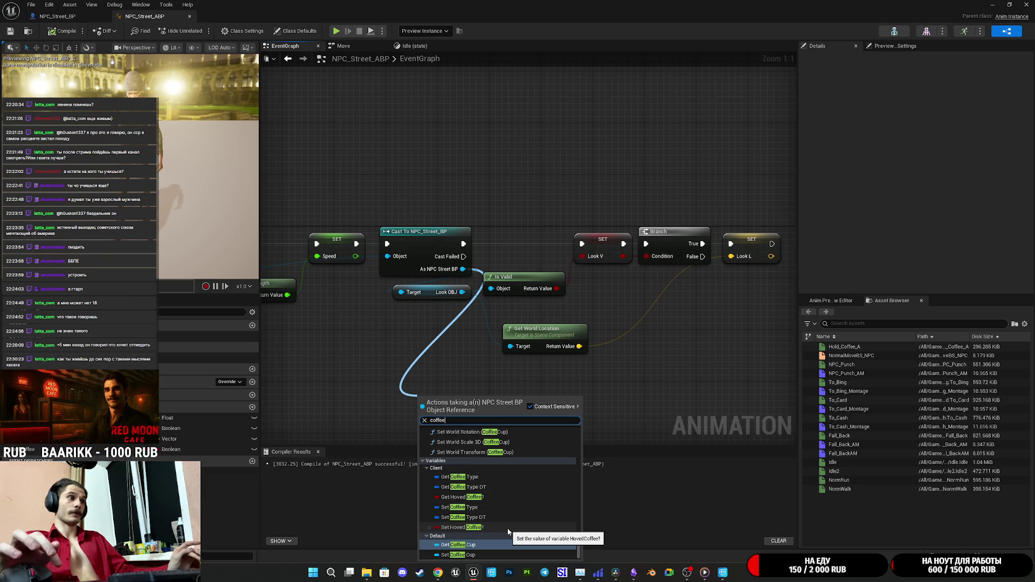
pyautogui.click(465, 496)
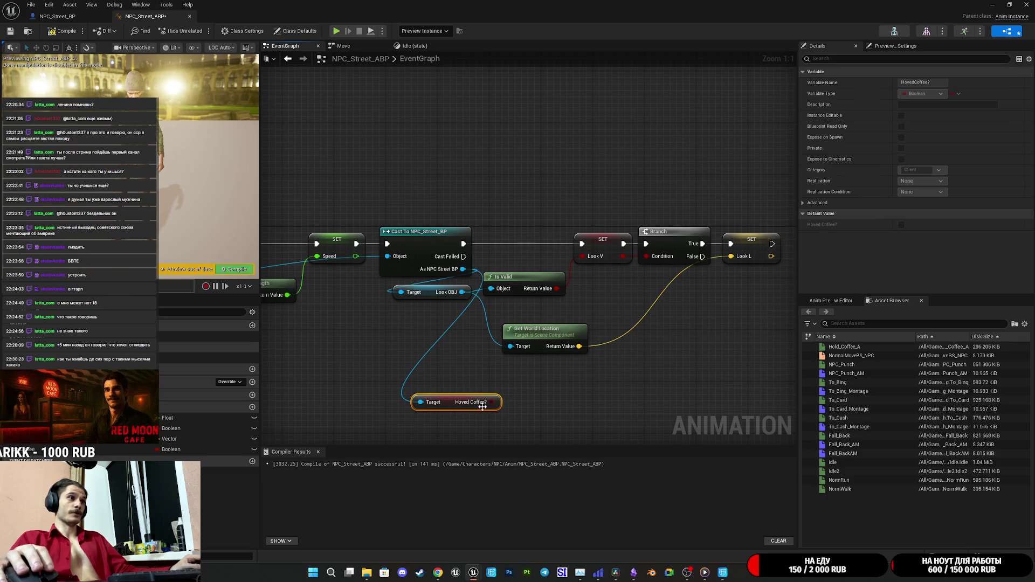
pyautogui.moveTo(22, 449)
pyautogui.mouseDown()
pyautogui.moveTo(529, 398)
pyautogui.moveTo(498, 401)
pyautogui.mouseUp()
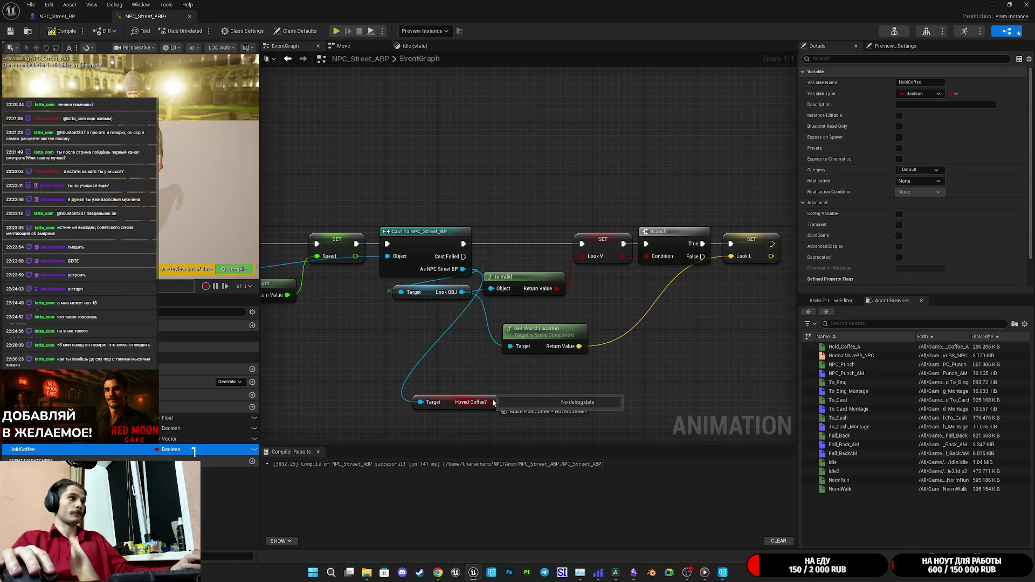
pyautogui.click(561, 413)
# Step: Position the SET Hold Coffee node and the Hoved Coffee? getter beside the Look L setter
pyautogui.moveTo(649, 387); pyautogui.dragTo(529, 343)
pyautogui.moveTo(459, 364)
pyautogui.mouseDown()
pyautogui.moveTo(652, 267)
pyautogui.moveTo(716, 207)
pyautogui.moveTo(709, 195)
pyautogui.mouseUp()
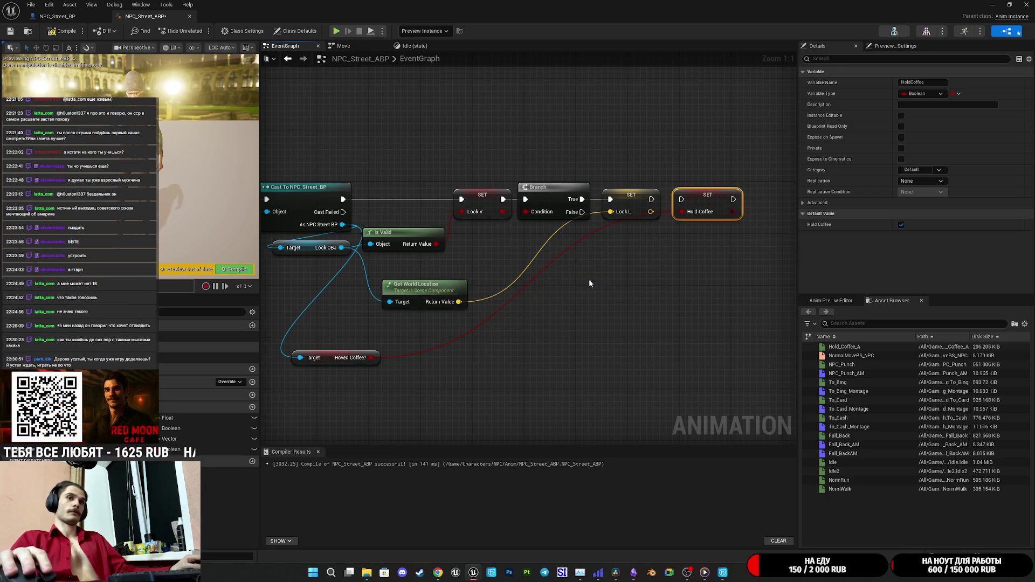
pyautogui.moveTo(589, 280); pyautogui.dragTo(574, 296)
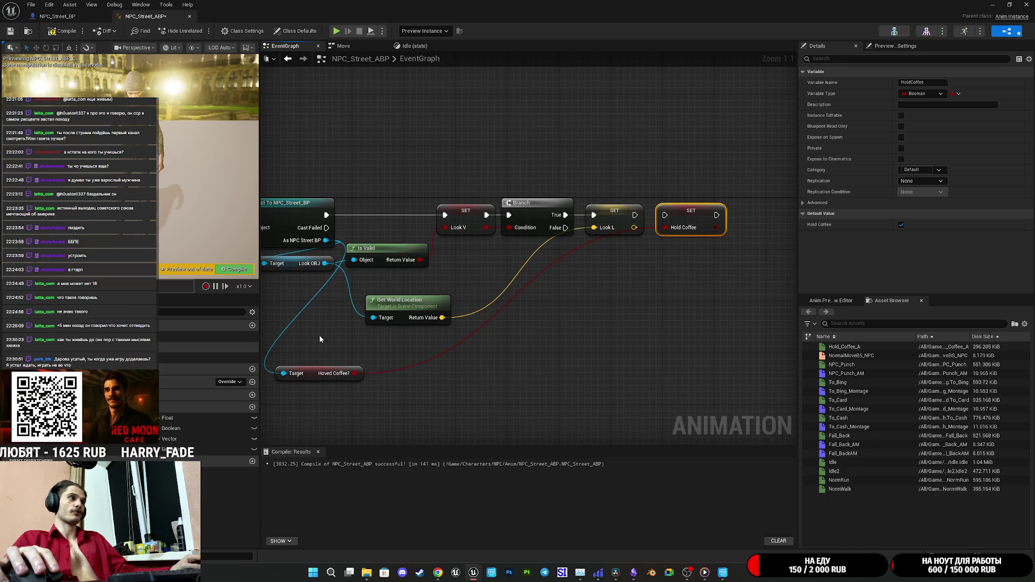
pyautogui.moveTo(313, 373)
pyautogui.mouseDown()
pyautogui.moveTo(614, 267)
pyautogui.moveTo(592, 251)
pyautogui.moveTo(591, 302)
pyautogui.moveTo(546, 300)
pyautogui.moveTo(578, 316)
pyautogui.mouseUp()
pyautogui.click(643, 265)
pyautogui.moveTo(494, 343); pyautogui.dragTo(581, 334)
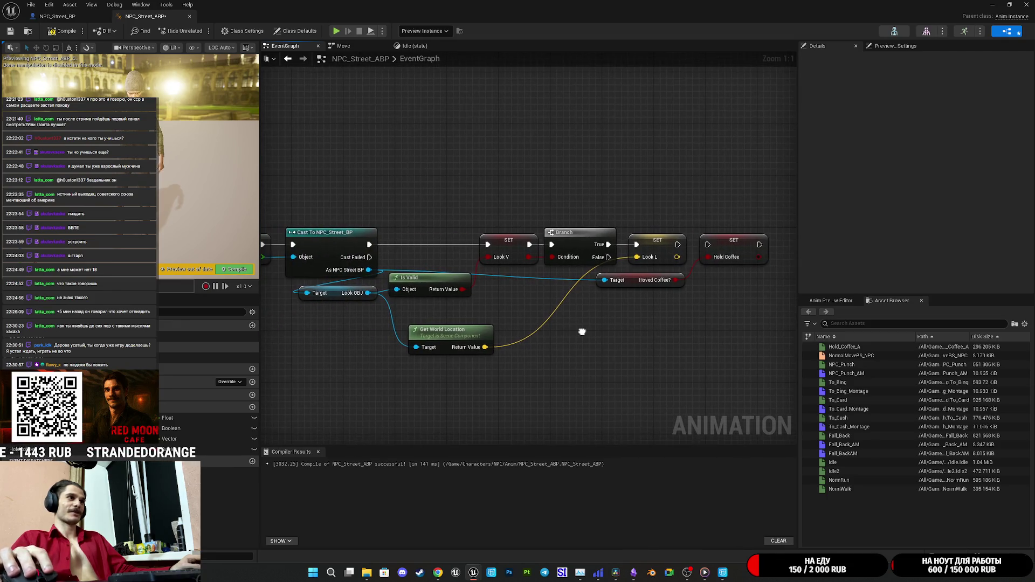
pyautogui.moveTo(515, 307); pyautogui.dragTo(550, 311)
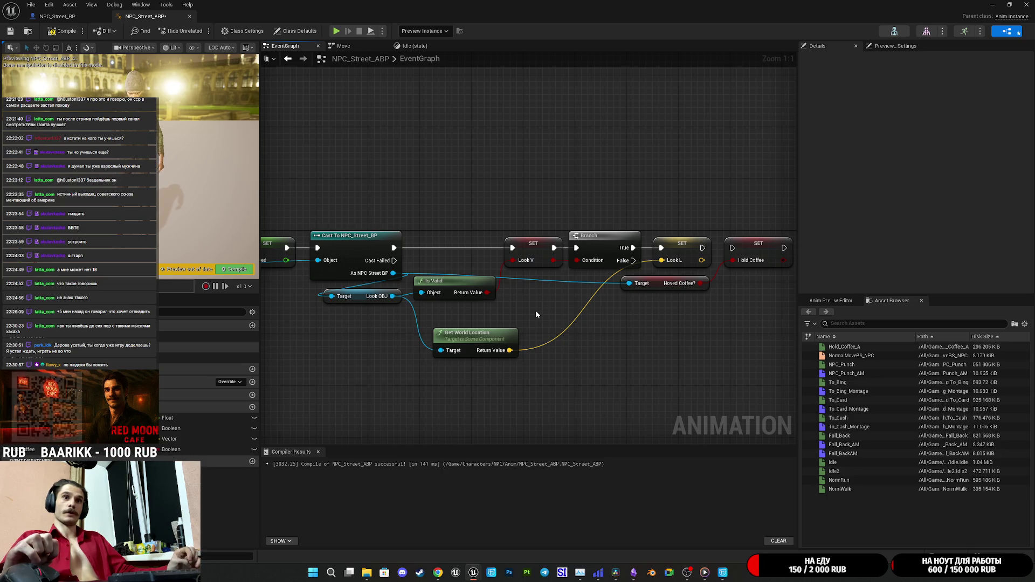
pyautogui.moveTo(687, 311); pyautogui.dragTo(572, 310)
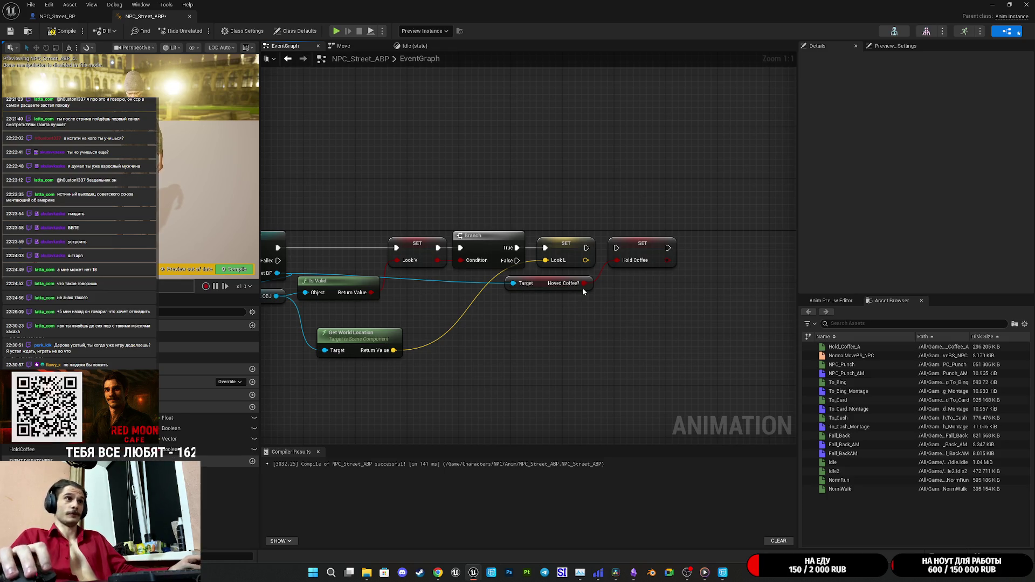
pyautogui.moveTo(616, 306); pyautogui.dragTo(640, 309)
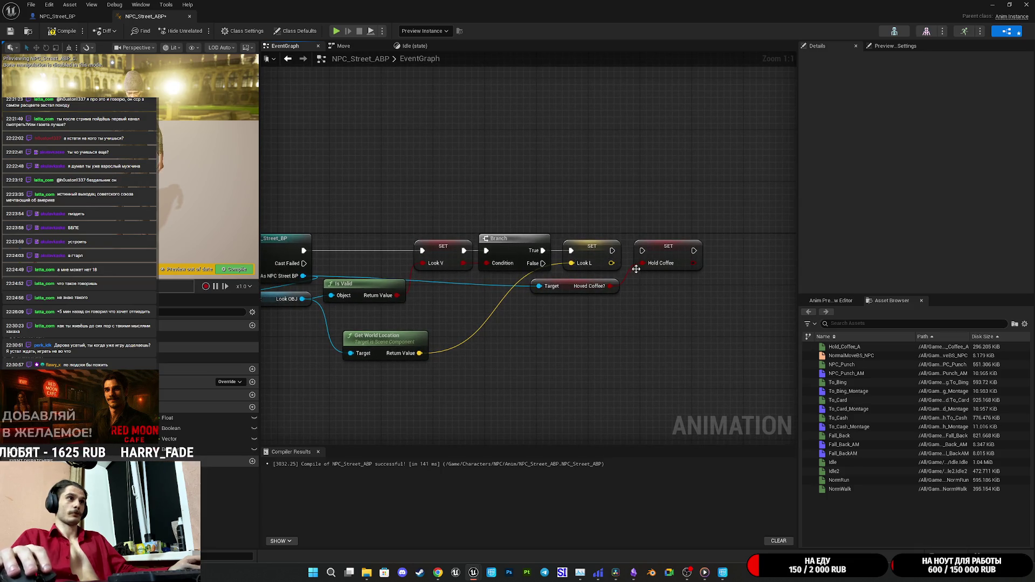
# Step: Shift Branch right, tuck the Hoved Coffee getter under Is Valid, and insert SET Hold Coffee after Look V
pyautogui.moveTo(516, 307); pyautogui.dragTo(686, 212)
pyautogui.moveTo(511, 246); pyautogui.dragTo(639, 243)
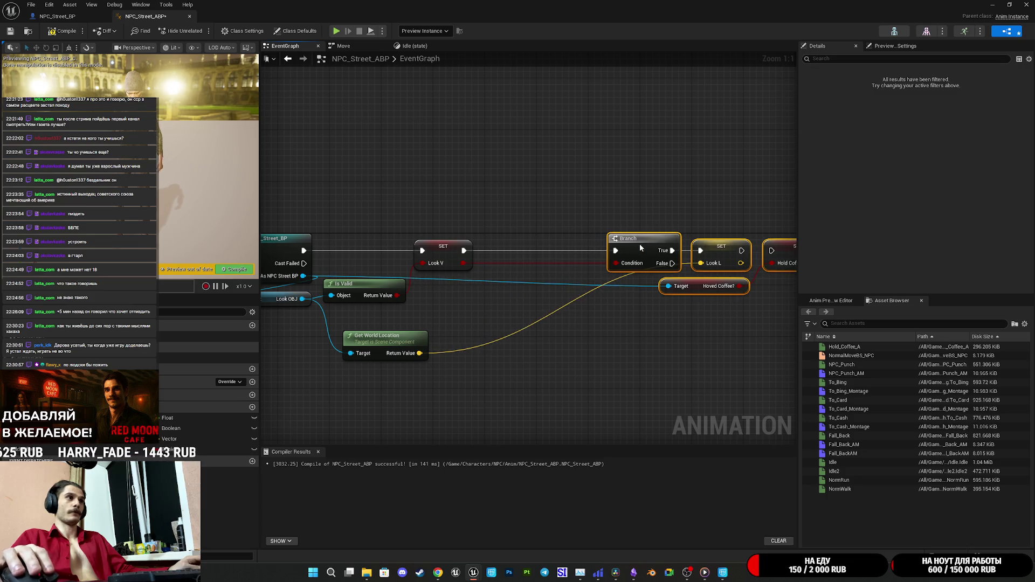
pyautogui.click(668, 324)
pyautogui.moveTo(688, 285); pyautogui.dragTo(390, 318)
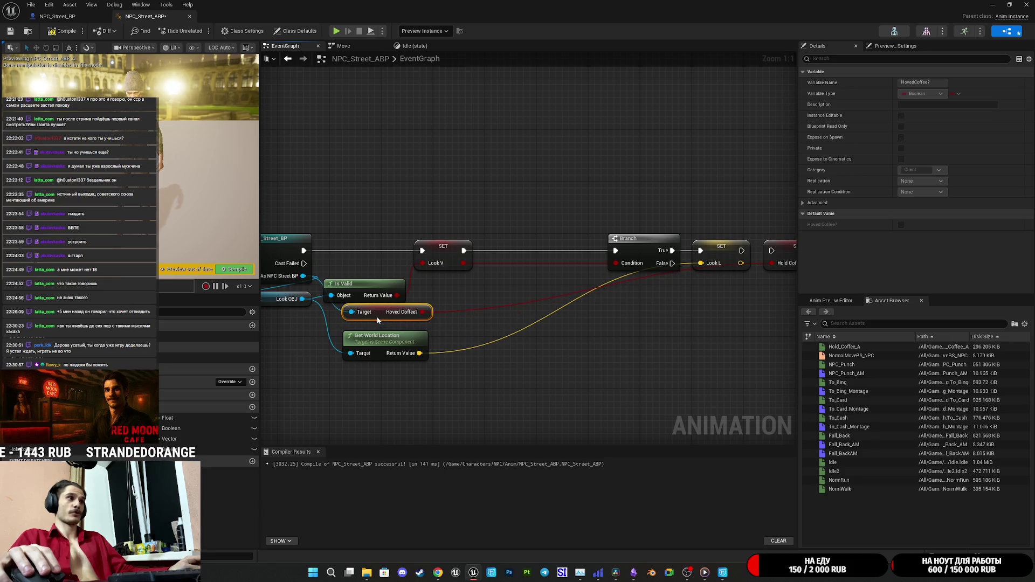
pyautogui.click(502, 341)
pyautogui.moveTo(593, 348); pyautogui.dragTo(650, 292)
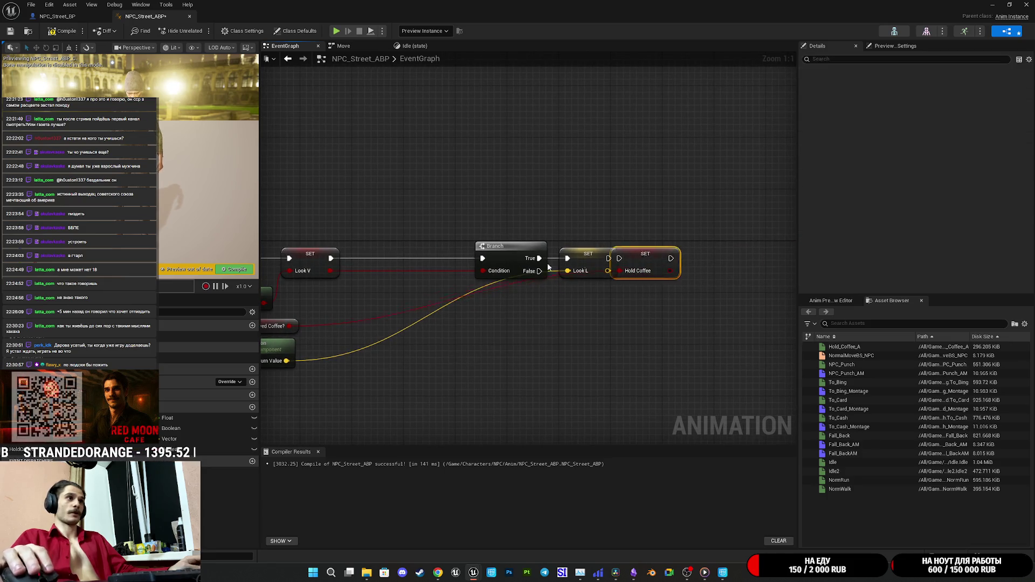
pyautogui.moveTo(665, 254); pyautogui.dragTo(408, 257)
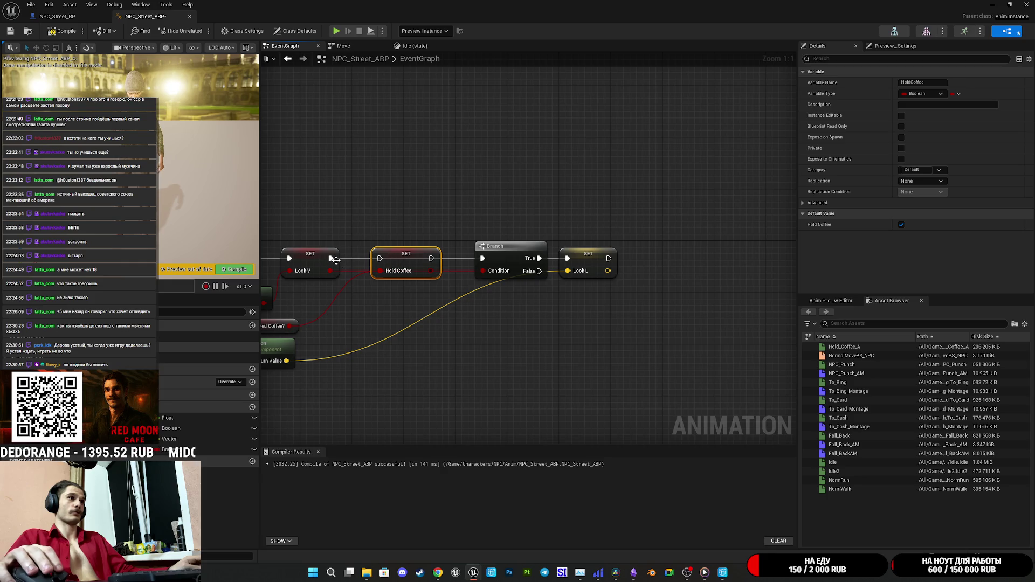
pyautogui.moveTo(409, 262)
pyautogui.mouseDown()
pyautogui.moveTo(397, 262)
pyautogui.moveTo(577, 252)
pyautogui.moveTo(569, 250)
pyautogui.mouseUp()
pyautogui.click(590, 285)
# Step: Close the gap after Hold Coffee by moving Branch and Look L left, then compile
pyautogui.moveTo(590, 285); pyautogui.dragTo(375, 283)
pyautogui.moveTo(456, 310); pyautogui.dragTo(539, 254)
pyautogui.moveTo(473, 247)
pyautogui.mouseDown()
pyautogui.moveTo(618, 237)
pyautogui.moveTo(576, 240)
pyautogui.mouseUp()
pyautogui.click(396, 158)
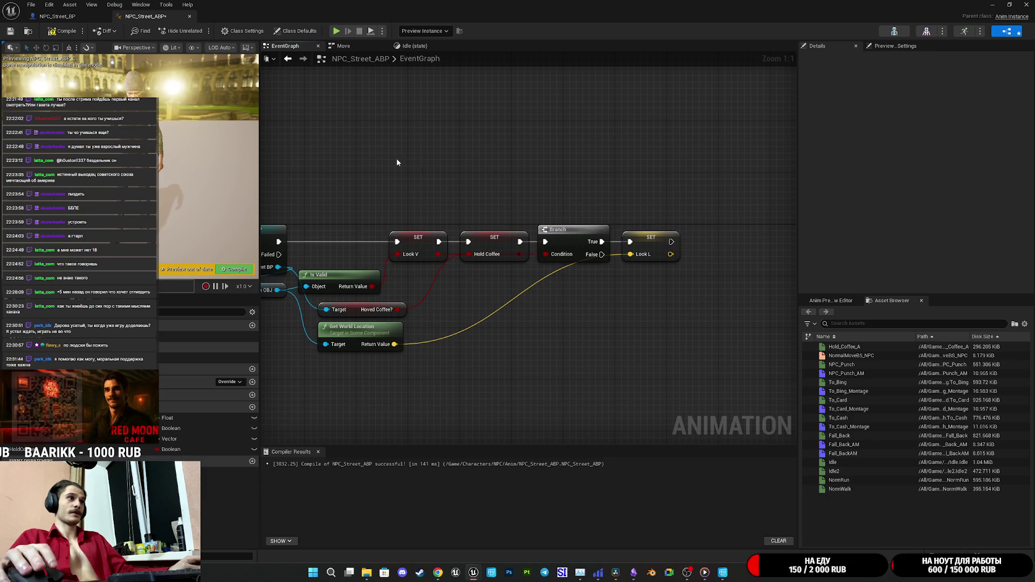
pyautogui.click(52, 31)
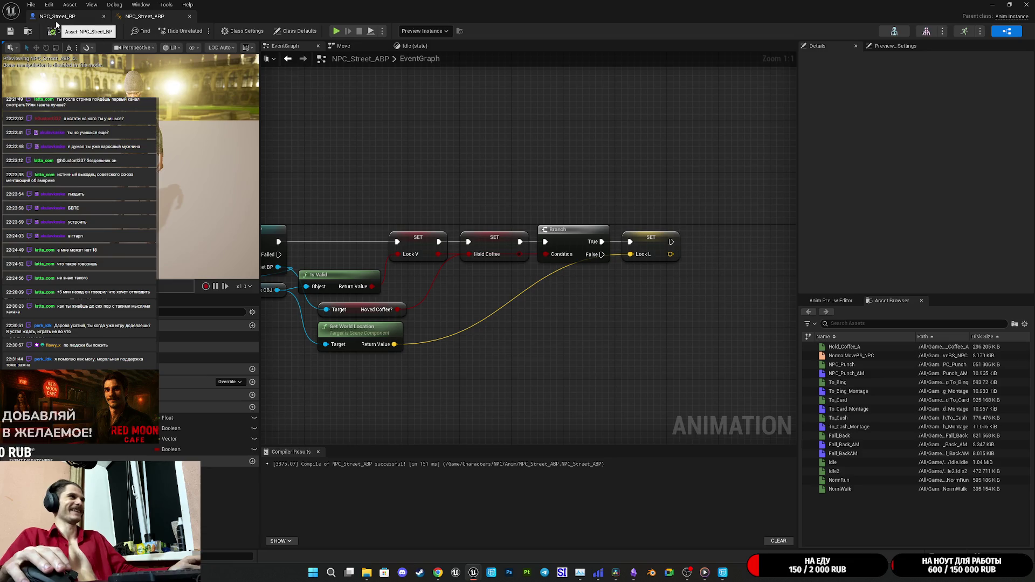
# Step: Inspect HoldCoffee, save NPC_Street_BP, check the CoffeeCup component, and minimize the blueprint editor
pyautogui.click(45, 448)
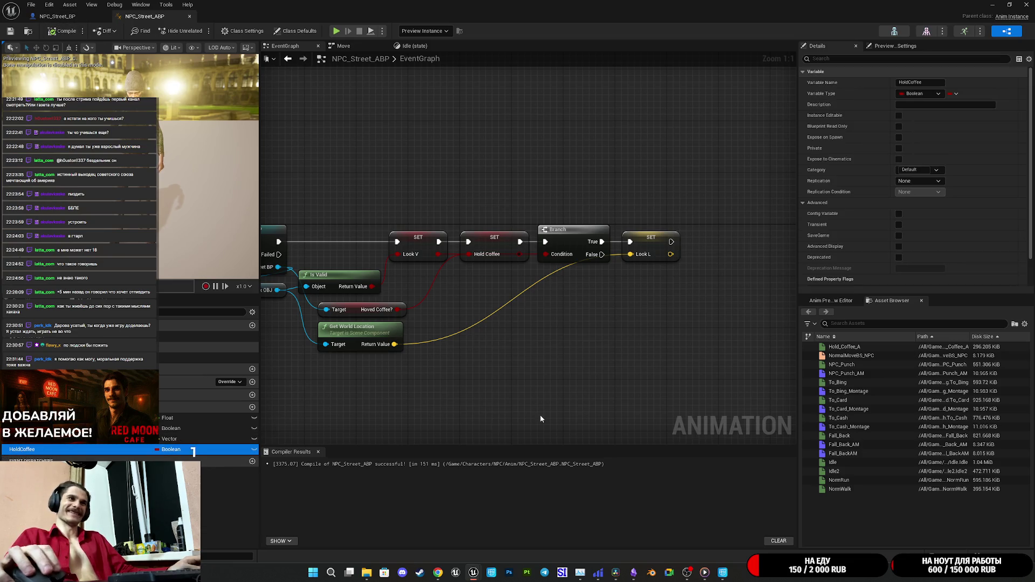
pyautogui.scroll(-5, 867, 269)
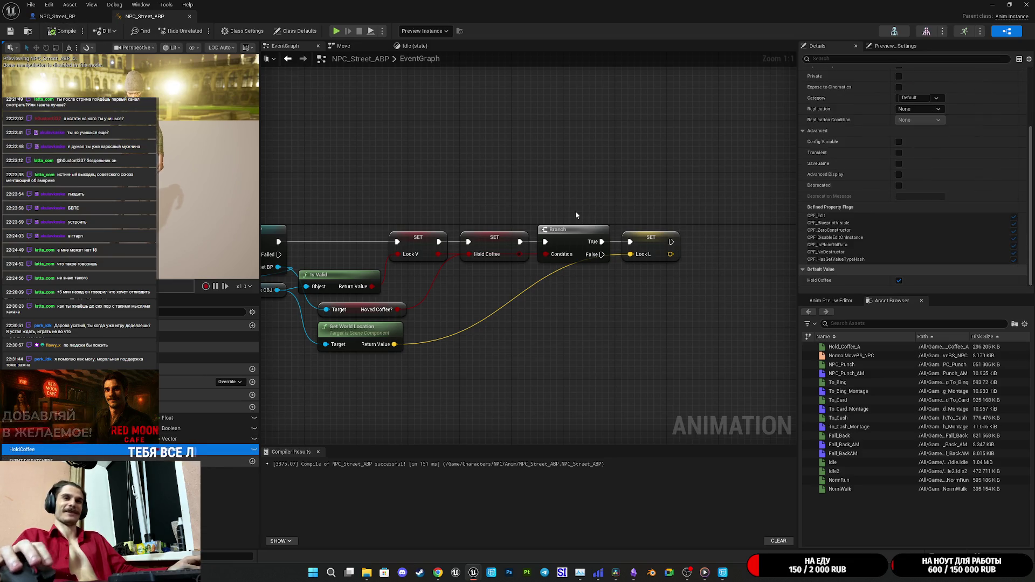
pyautogui.click(57, 18)
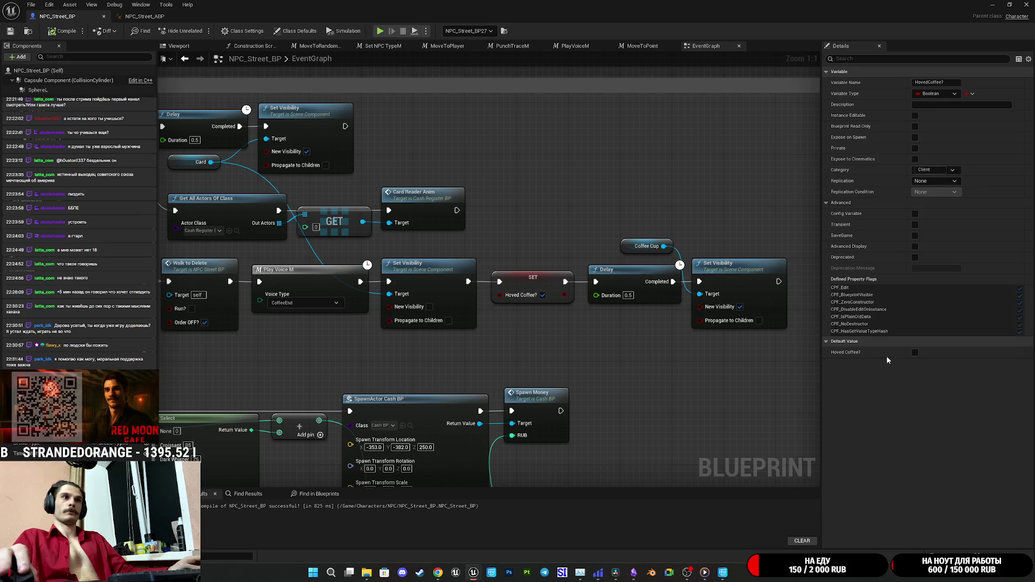
pyautogui.click(10, 31)
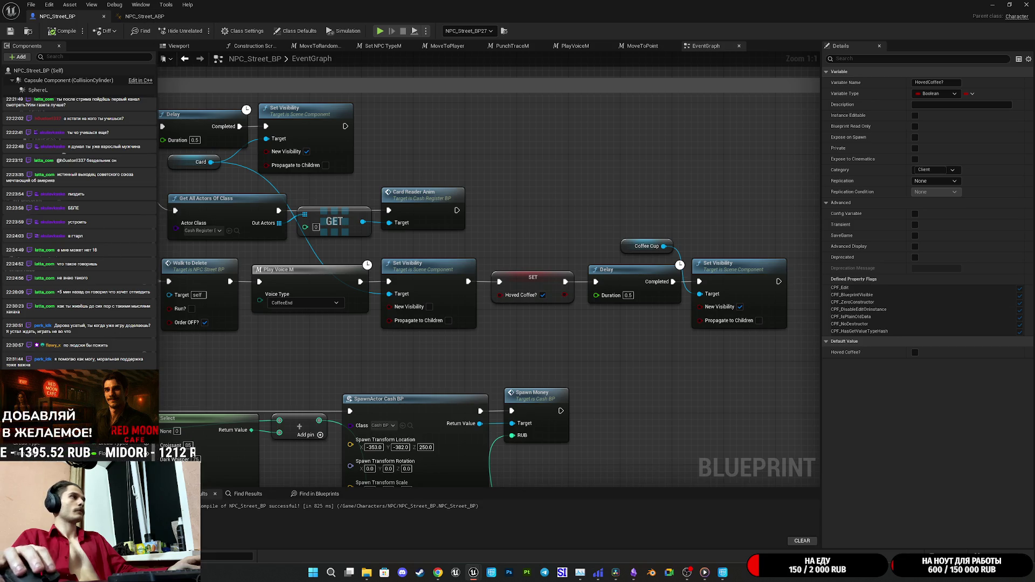
pyautogui.click(68, 80)
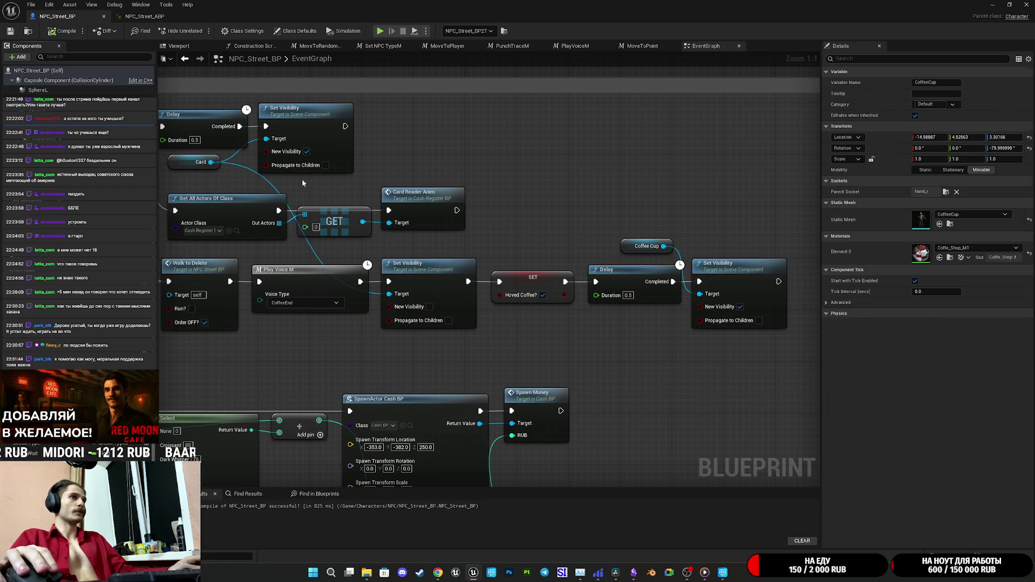
pyautogui.scroll(-10, 864, 399)
pyautogui.scroll(-12, 865, 390)
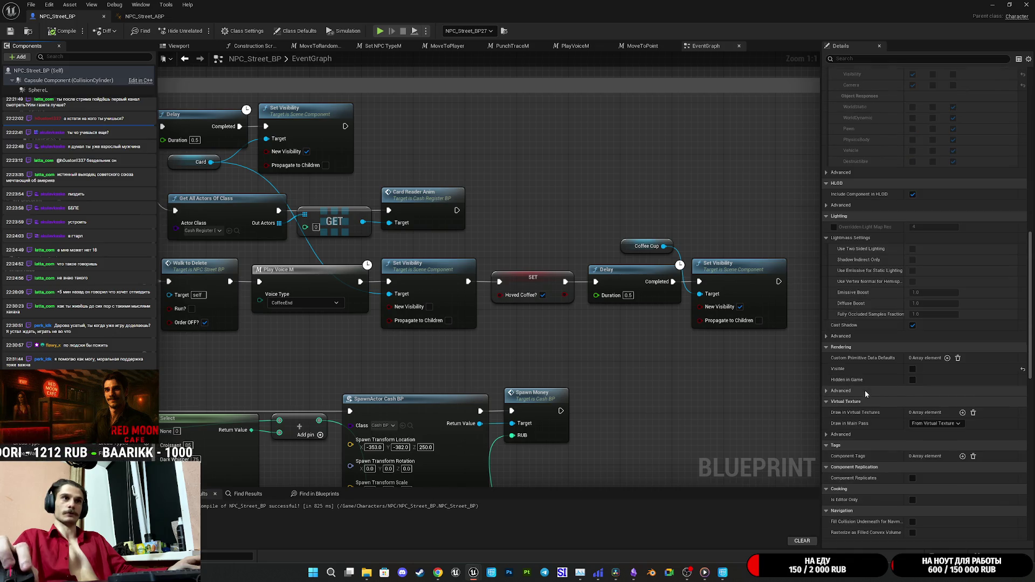
pyautogui.click(993, 5)
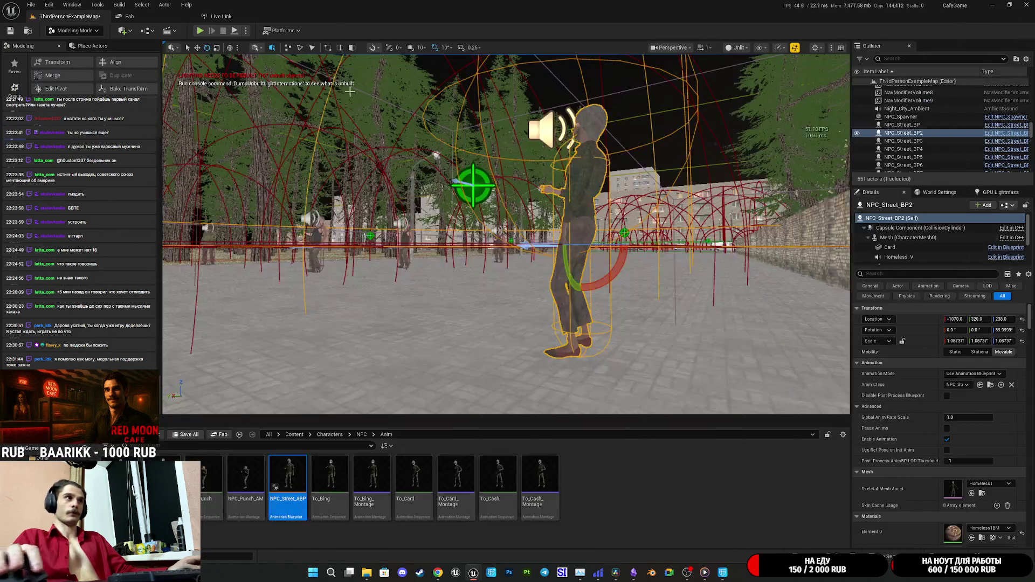
# Step: Start a full-screen play session and set the paper cup down on the cafe counter
pyautogui.hotkey('alt', 'p')
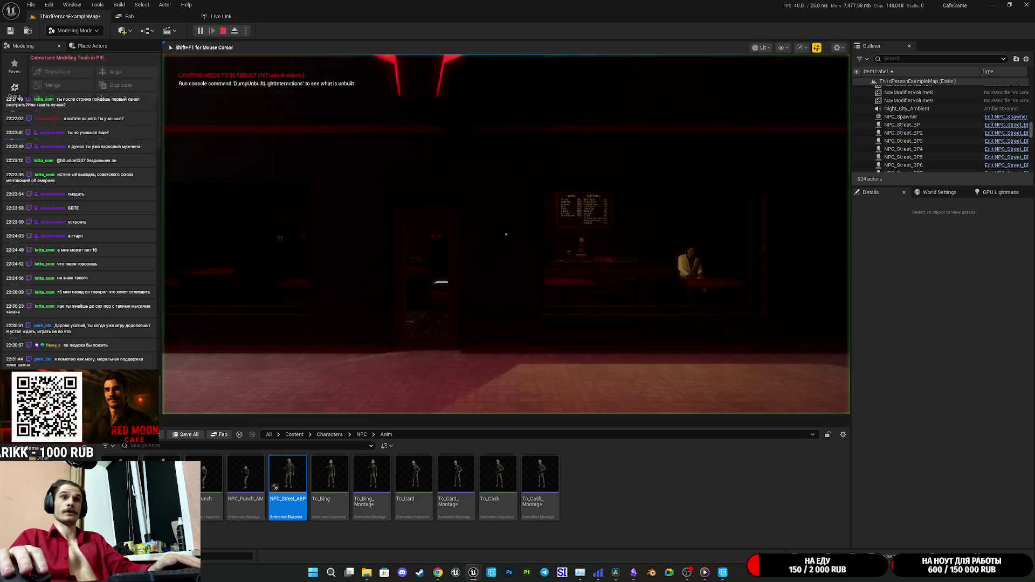
pyautogui.press('F11')
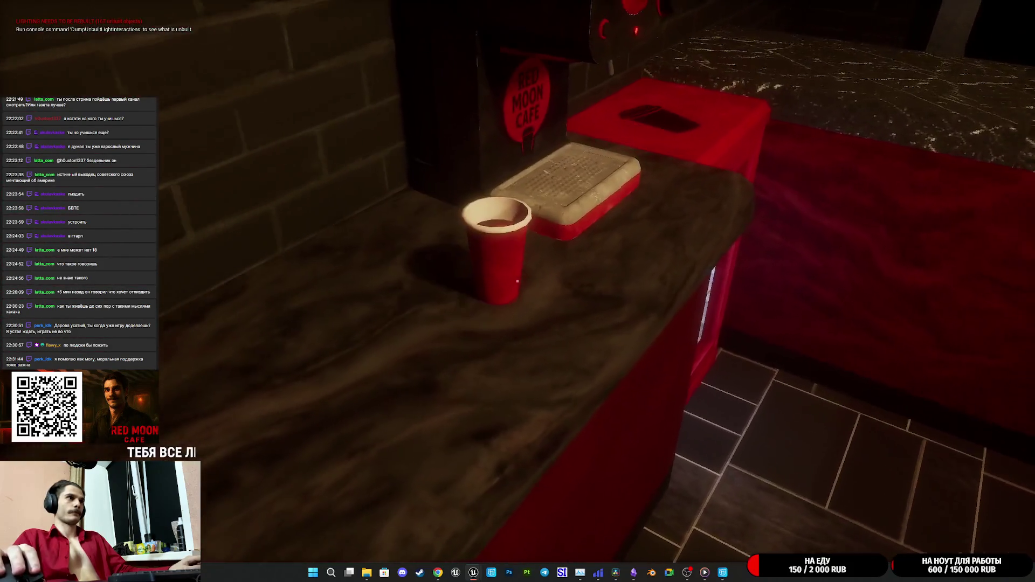
pyautogui.click(517, 281)
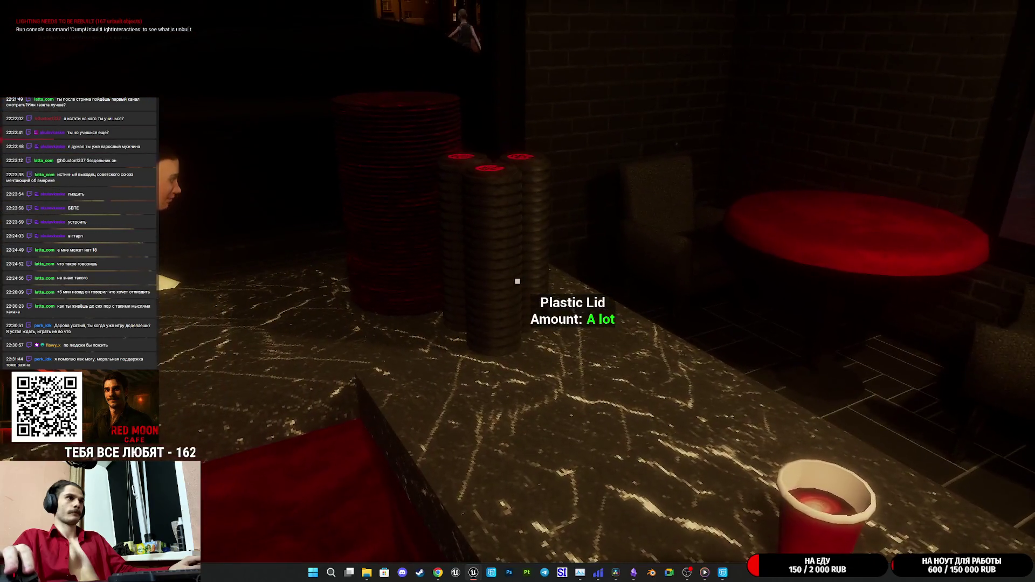
pyautogui.click(516, 280)
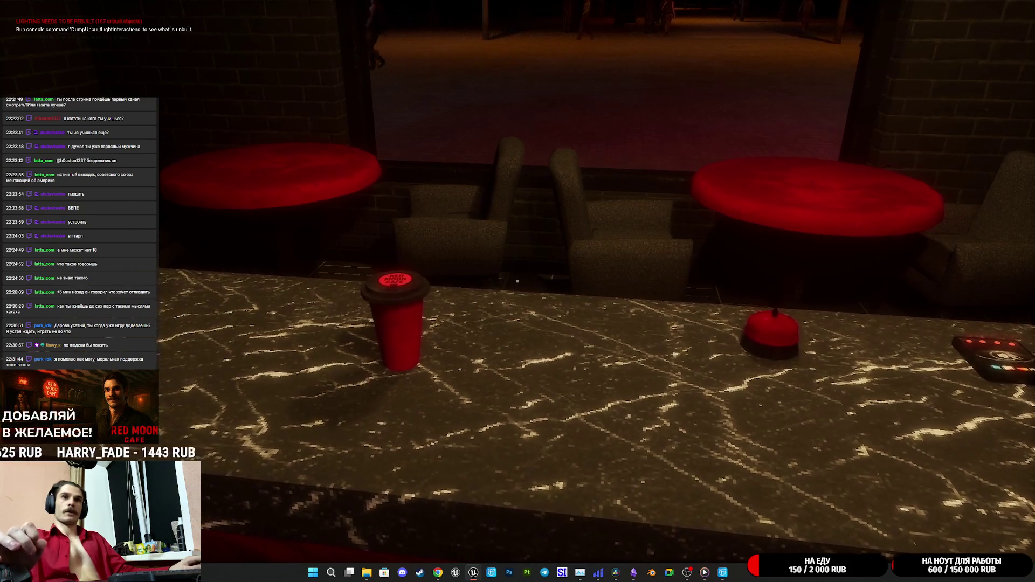
pyautogui.press('w')
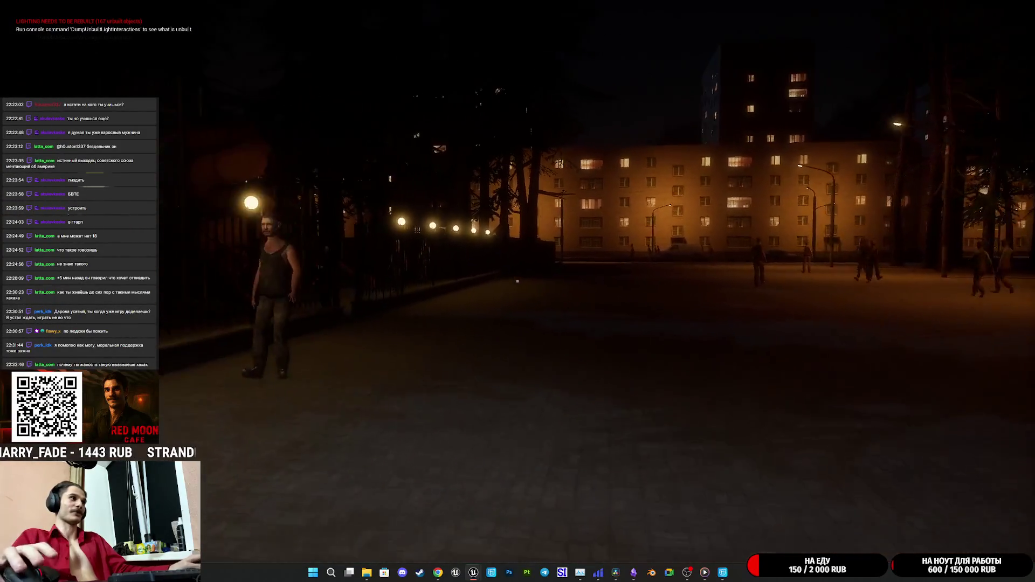
# Step: Walk to the playground fence, then along the street and cafe wall back inside
pyautogui.press('w')
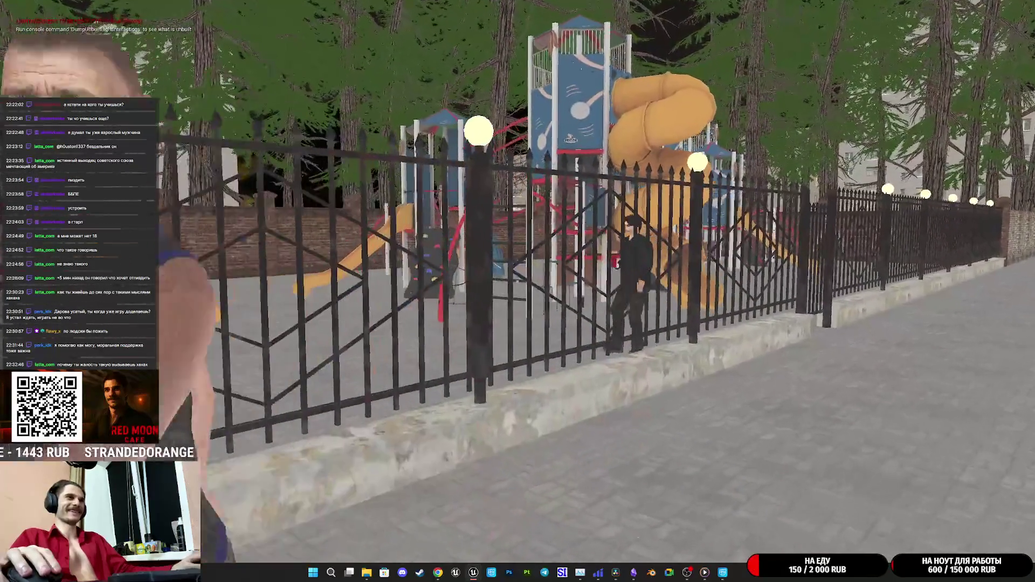
pyautogui.press('w')
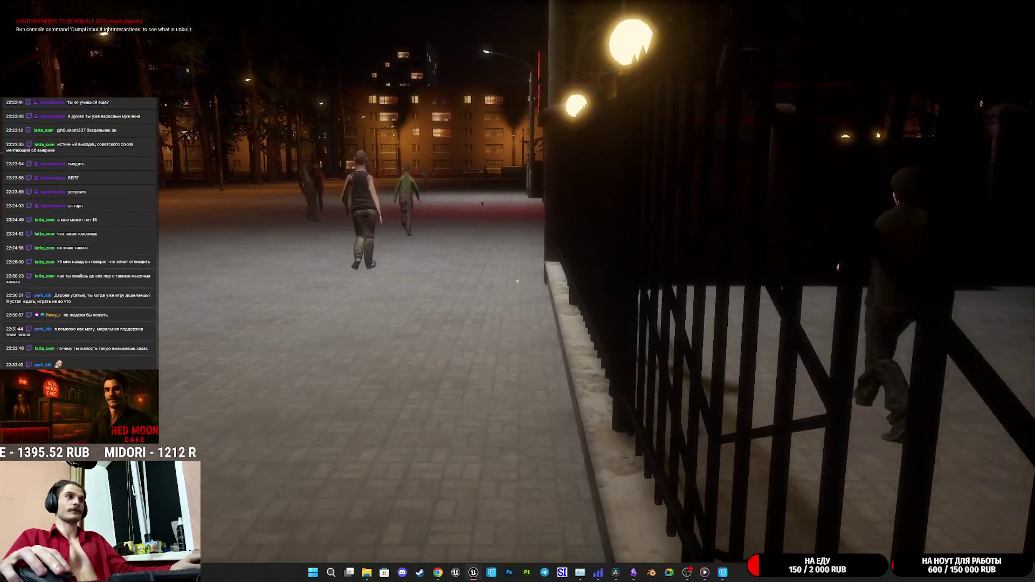
pyautogui.press('w')
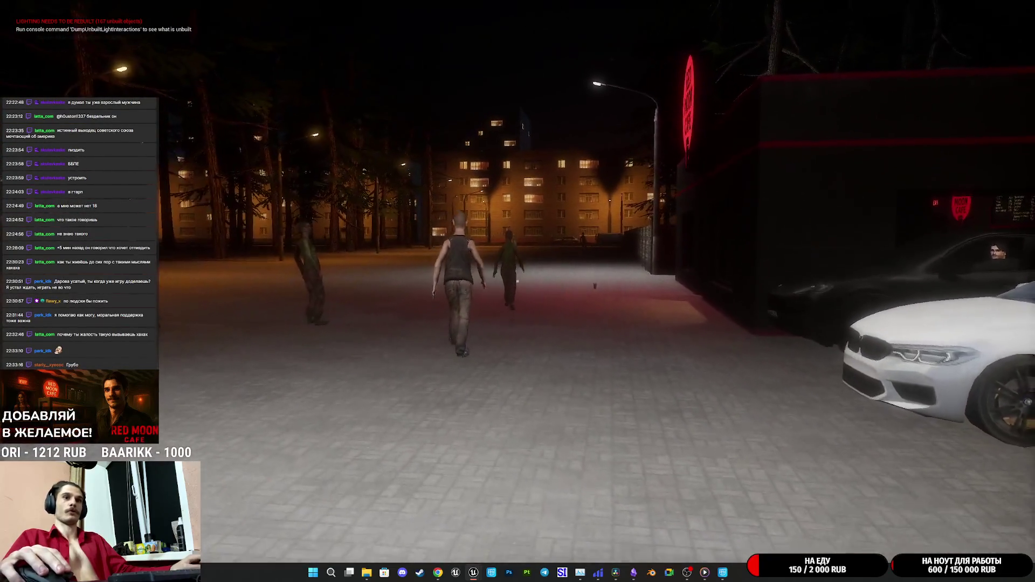
pyautogui.press('w')
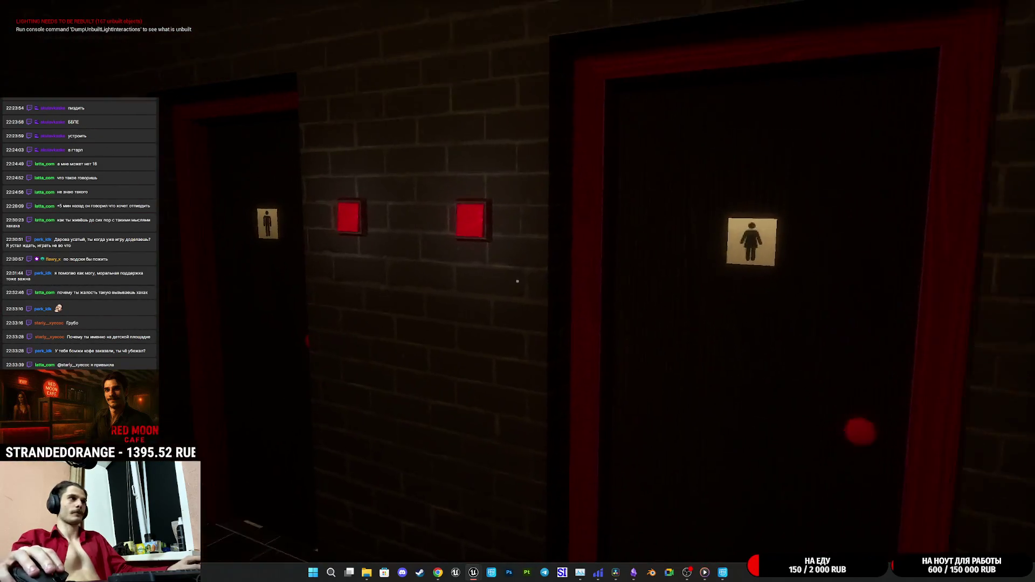
# Step: Open the women's restroom door and walk out into the seating area
pyautogui.press('w')
pyautogui.click(518, 281)
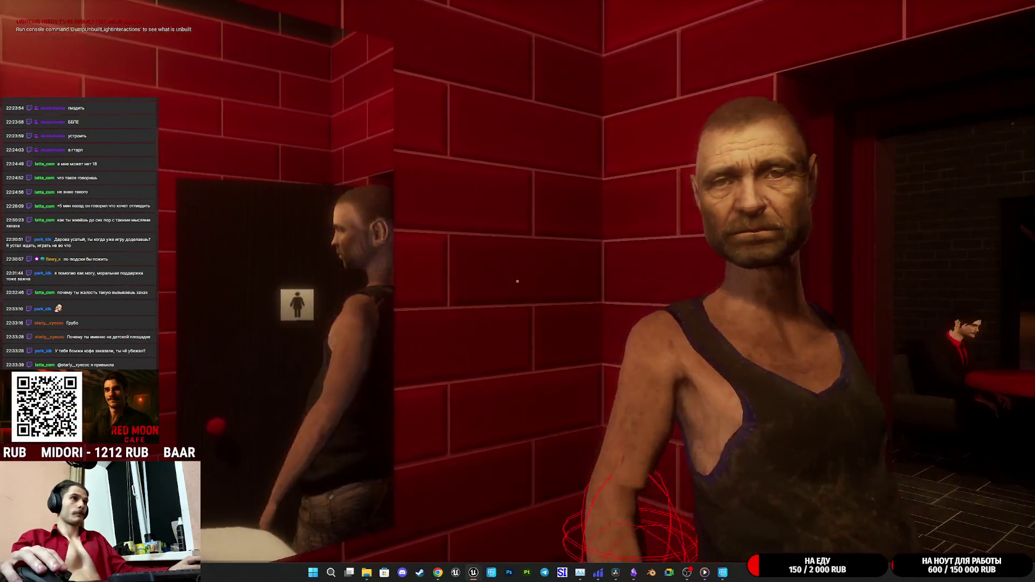
pyautogui.press('w')
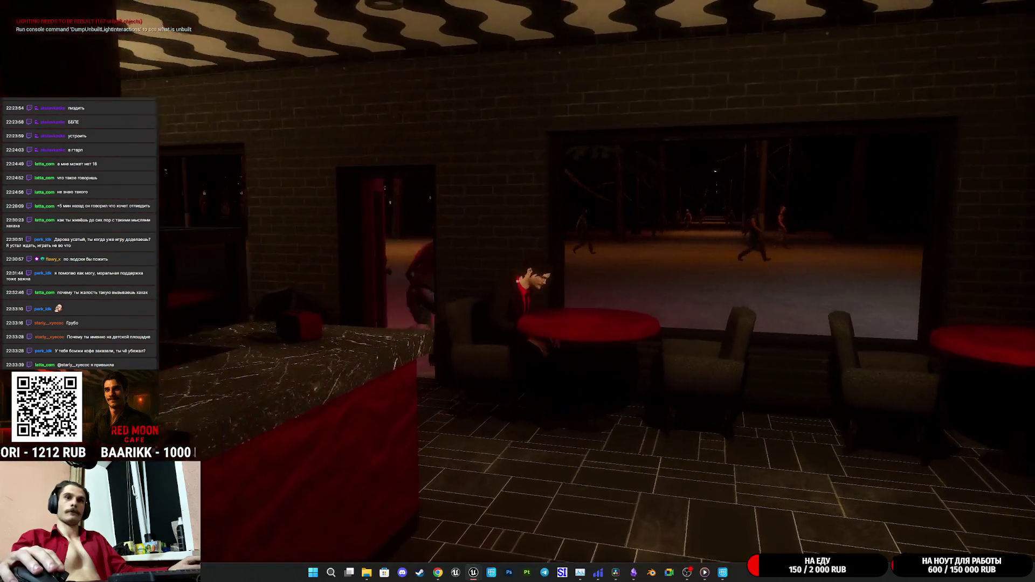
# Step: Walk behind the counter to the register and check the ESPRESSO +SUGAR order for 190 RUB
pyautogui.press('w')
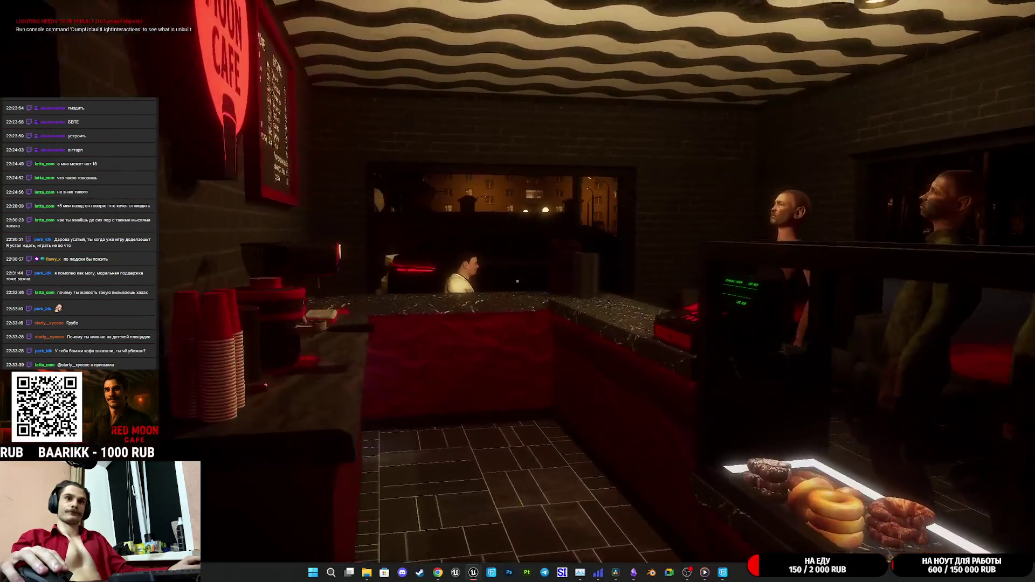
pyautogui.press('w')
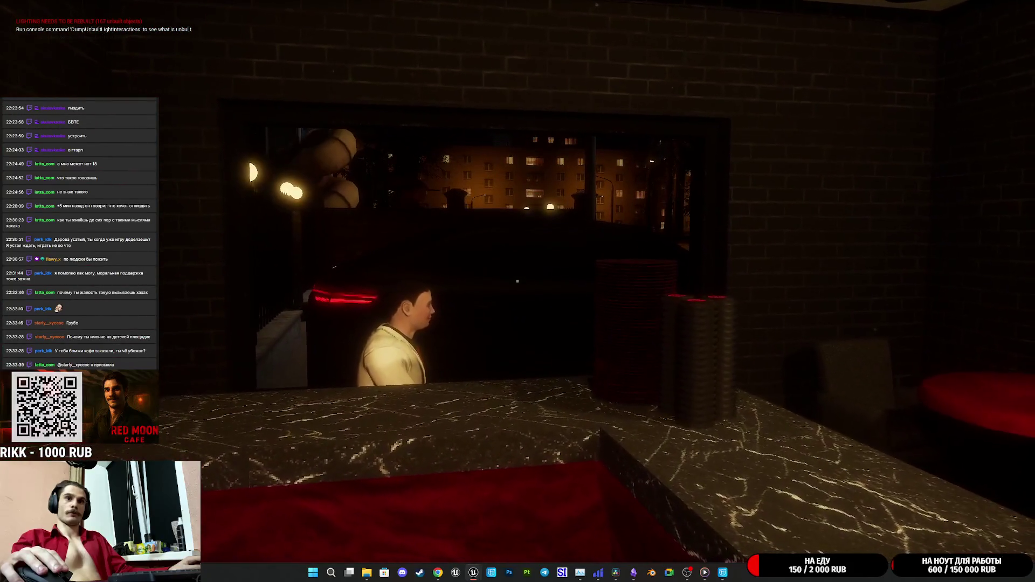
pyautogui.press('w')
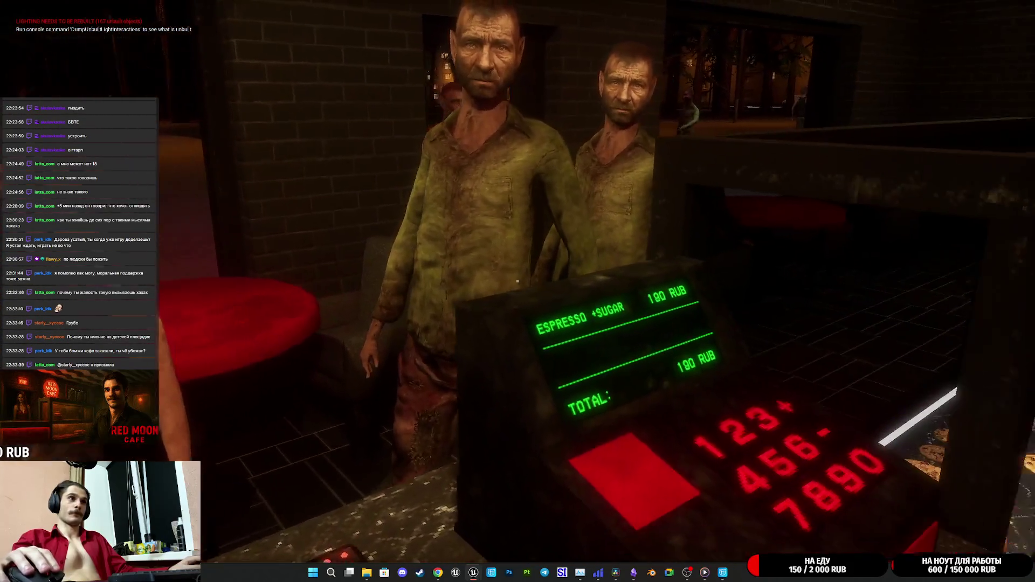
pyautogui.press('d')
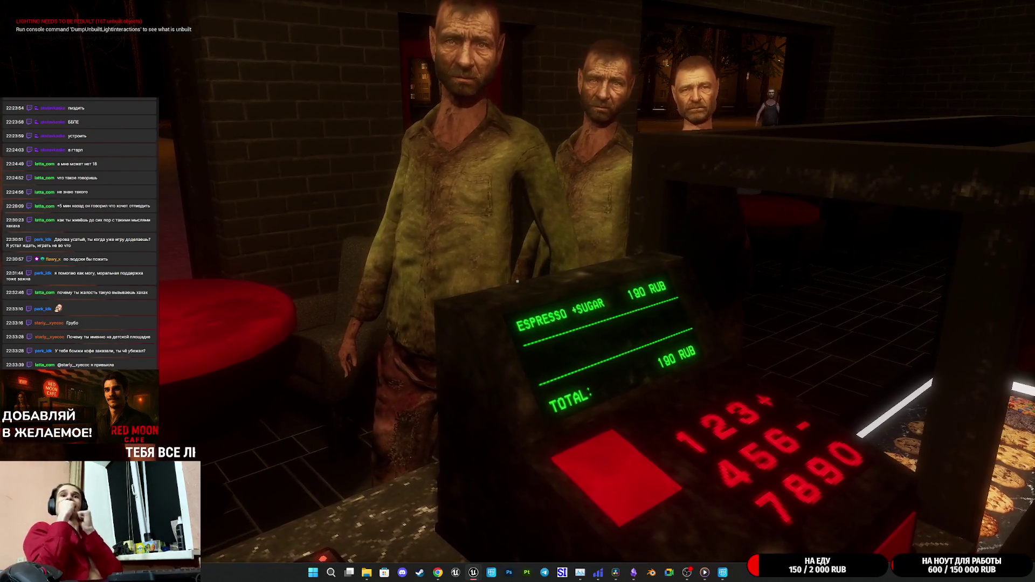
pyautogui.press('a')
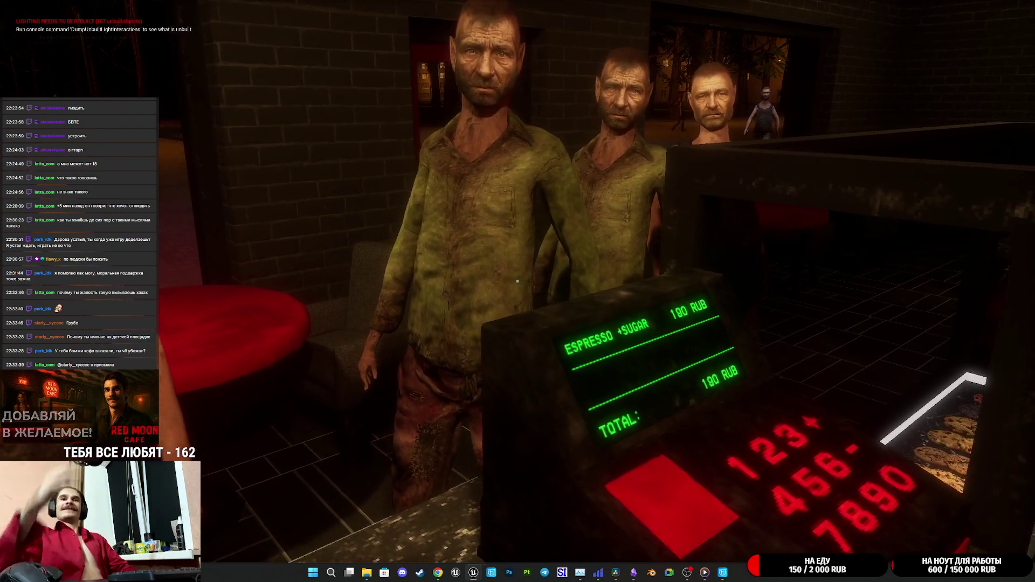
pyautogui.moveTo(517, 281)
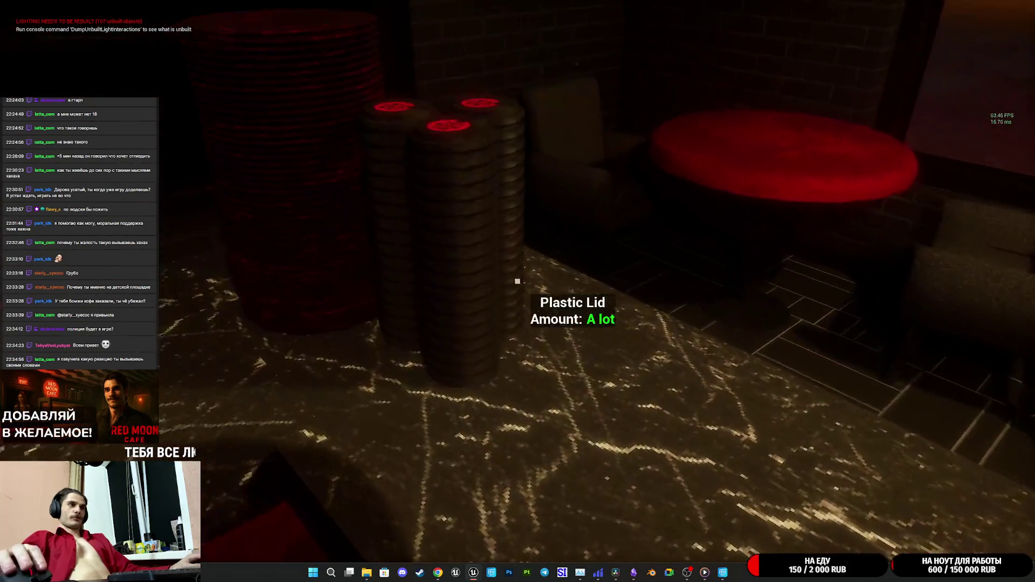
# Step: Lid the paper cup, pay at the register, walk to a table, and stop the play test
pyautogui.click(517, 281)
pyautogui.click(517, 281)
pyautogui.moveTo(517, 281)
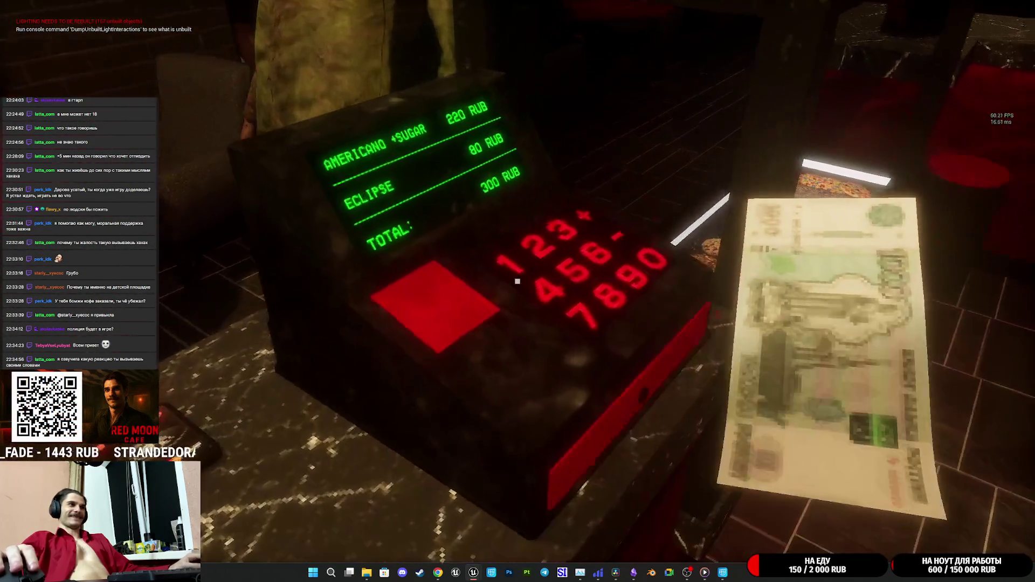
pyautogui.click(517, 281)
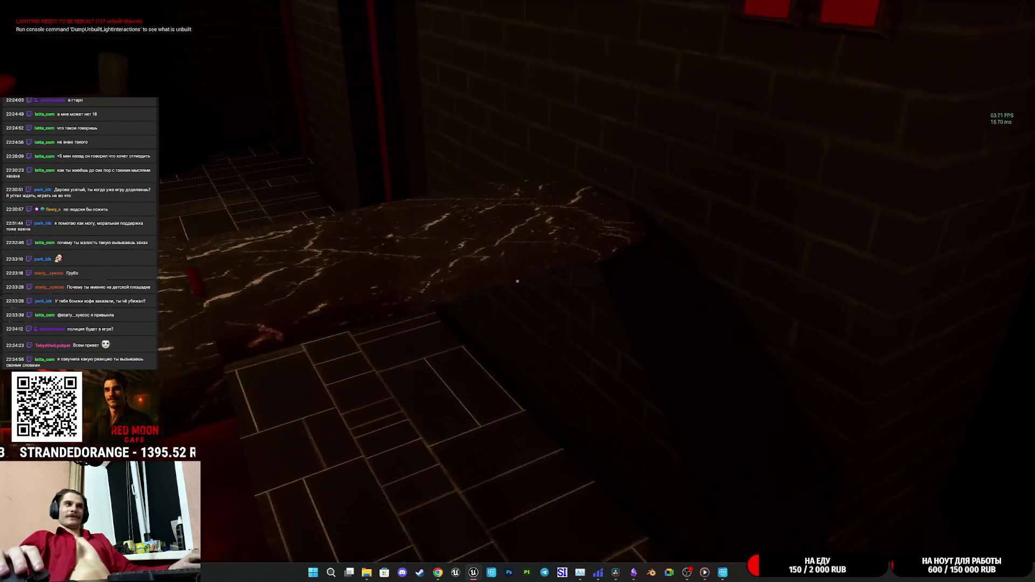
pyautogui.press('w')
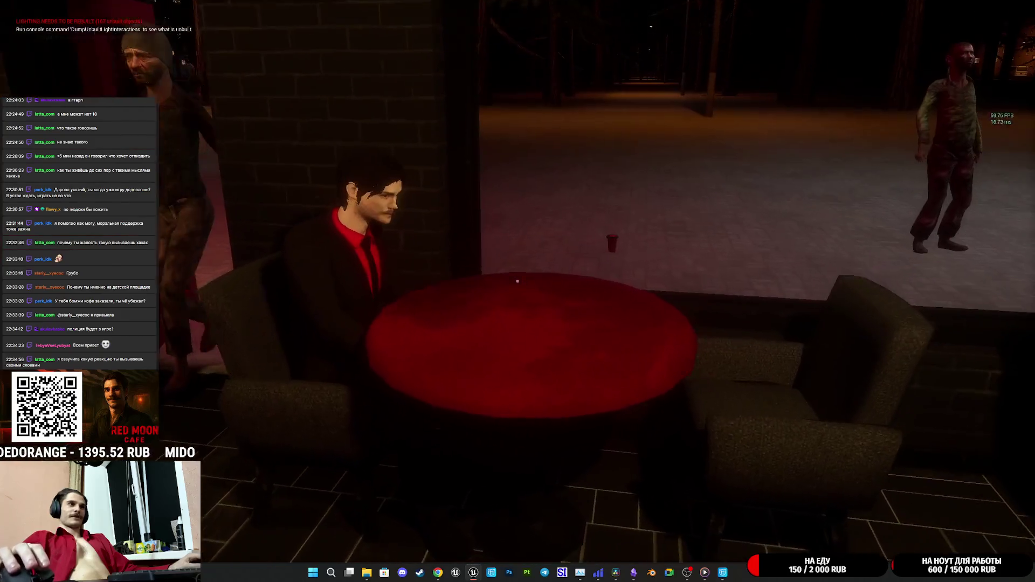
pyautogui.press('Escape')
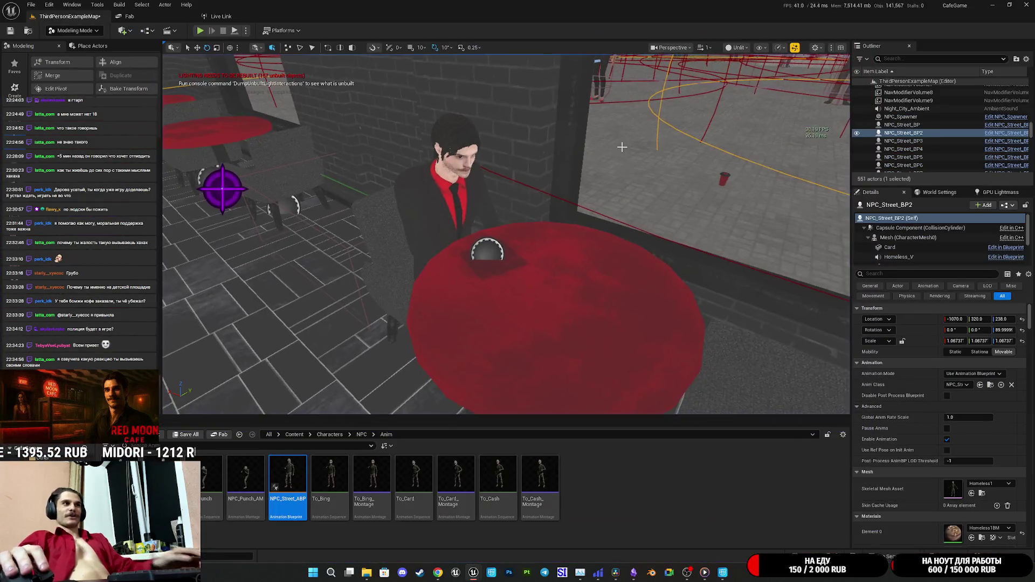
# Step: Delete the stray red cup Combined21 from the pavement outside the café
pyautogui.press('w')
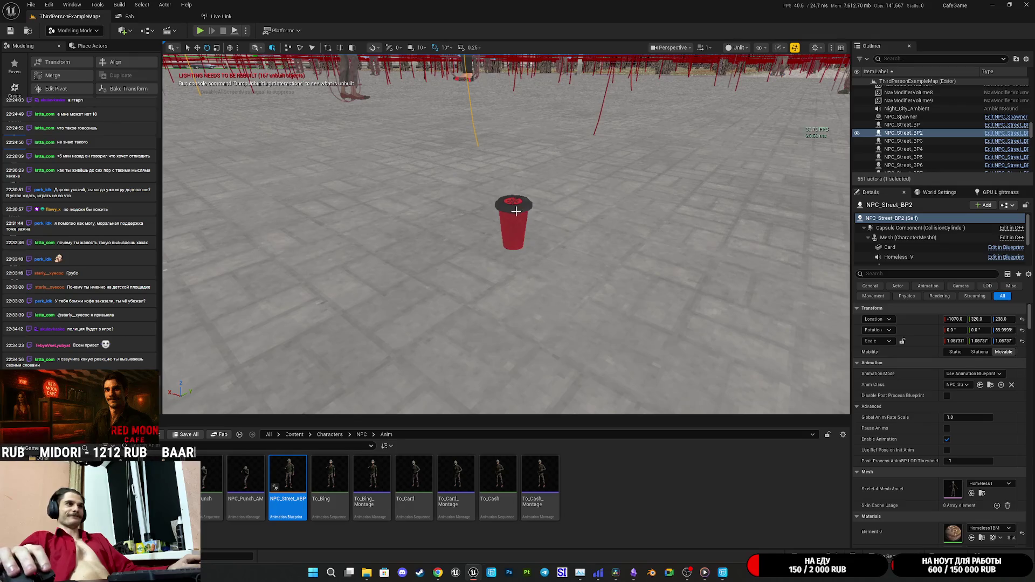
pyautogui.click(516, 213)
pyautogui.press('Delete')
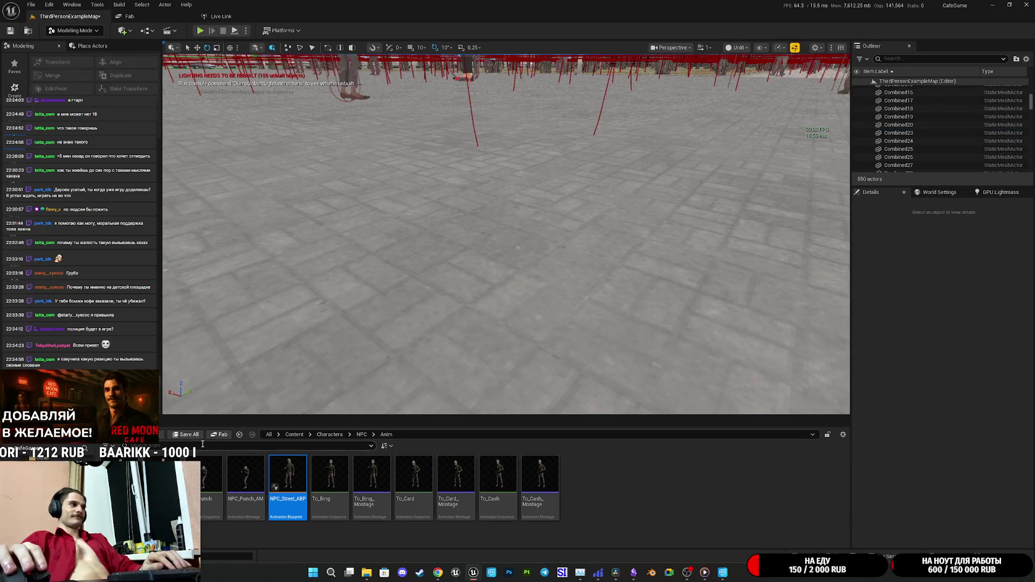
# Step: Save the changed map, then fly the view back toward the café
pyautogui.hotkey('ctrl', 'shift', 's')
pyautogui.click(572, 375)
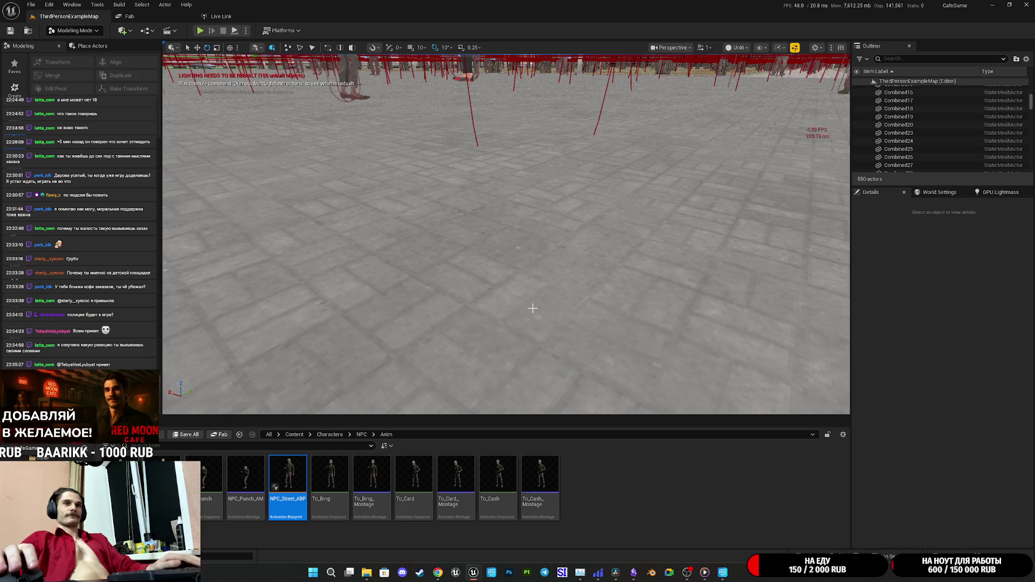
pyautogui.moveTo(564, 294)
pyautogui.mouseDown()
pyautogui.moveTo(518, 280)
pyautogui.moveTo(496, 259)
pyautogui.moveTo(501, 291)
pyautogui.moveTo(490, 281)
pyautogui.moveTo(501, 269)
pyautogui.moveTo(512, 280)
pyautogui.moveTo(408, 346)
pyautogui.mouseUp()
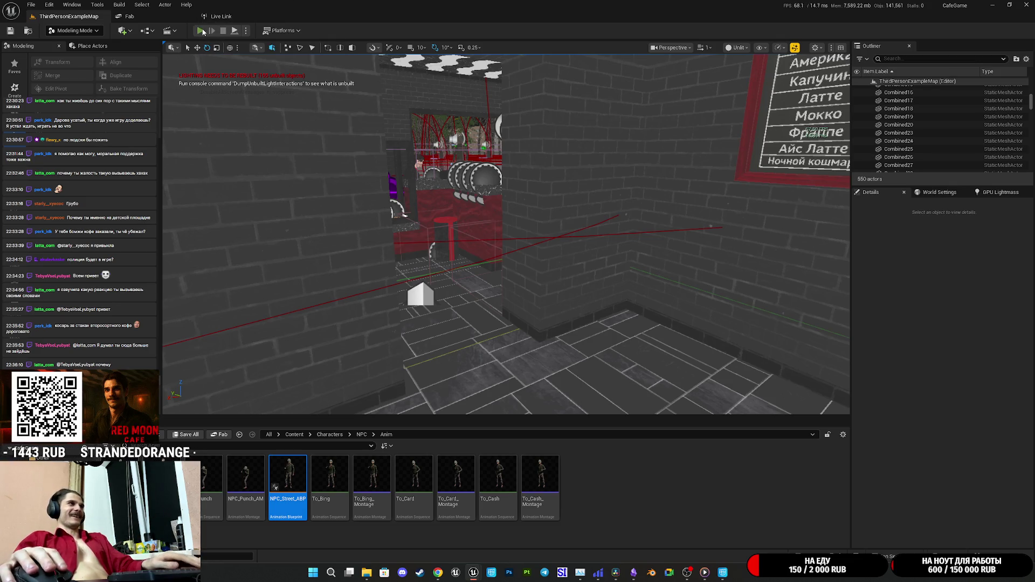
# Step: Start a play test and walk through the restroom back out into the café
pyautogui.press('F11')
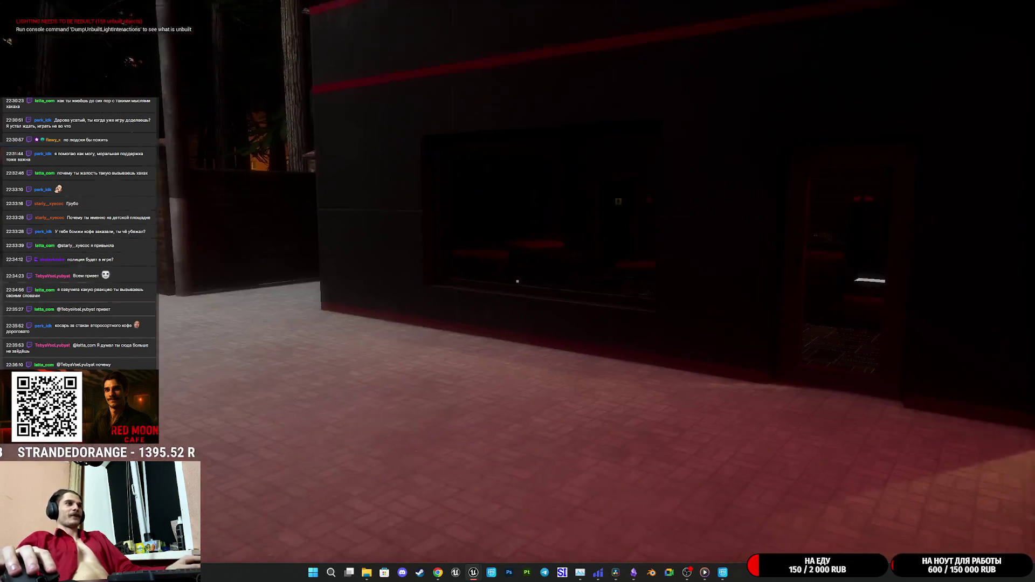
pyautogui.press('w')
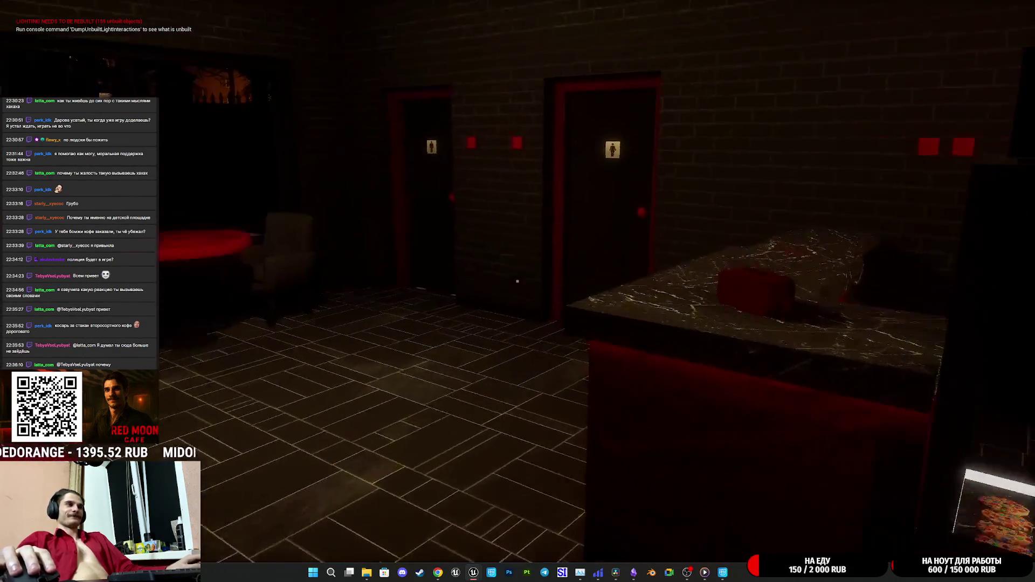
pyautogui.press('w')
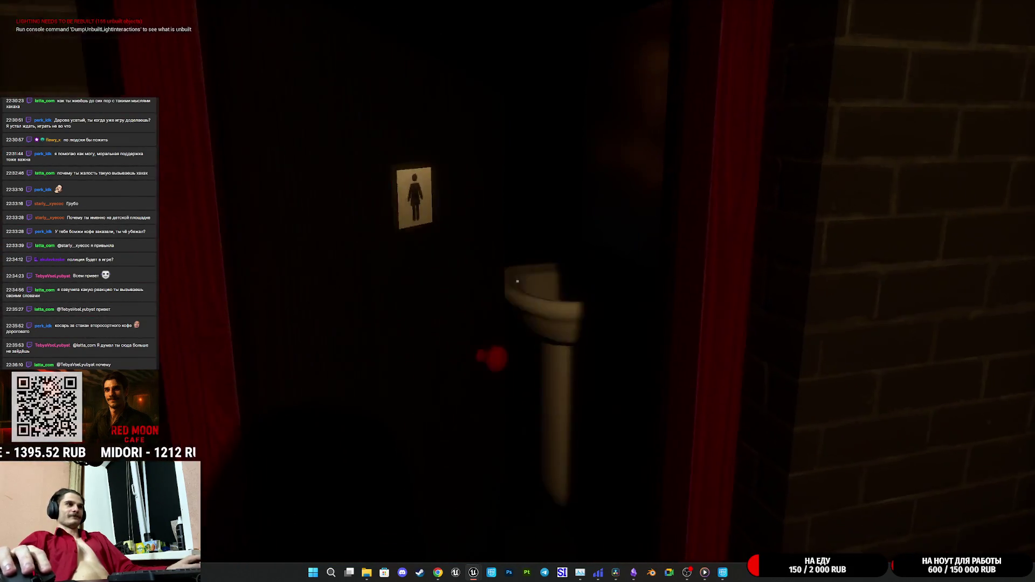
pyautogui.press('w')
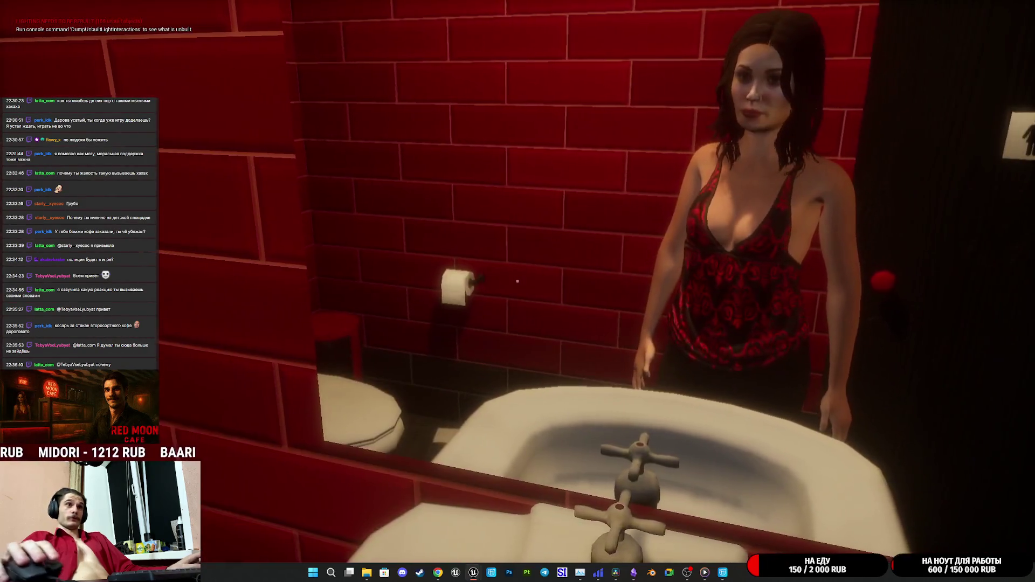
pyautogui.press('w')
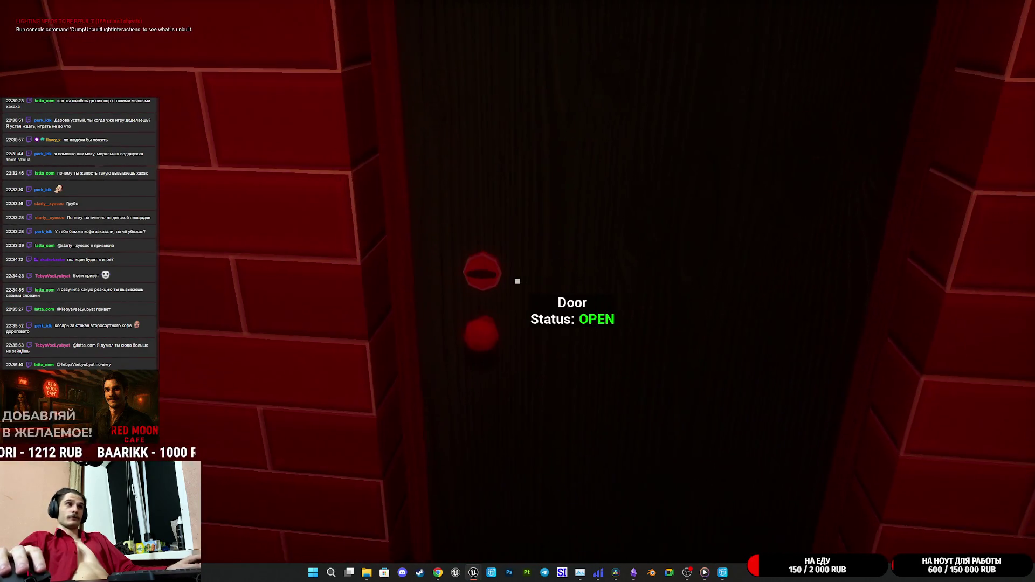
pyautogui.press('w')
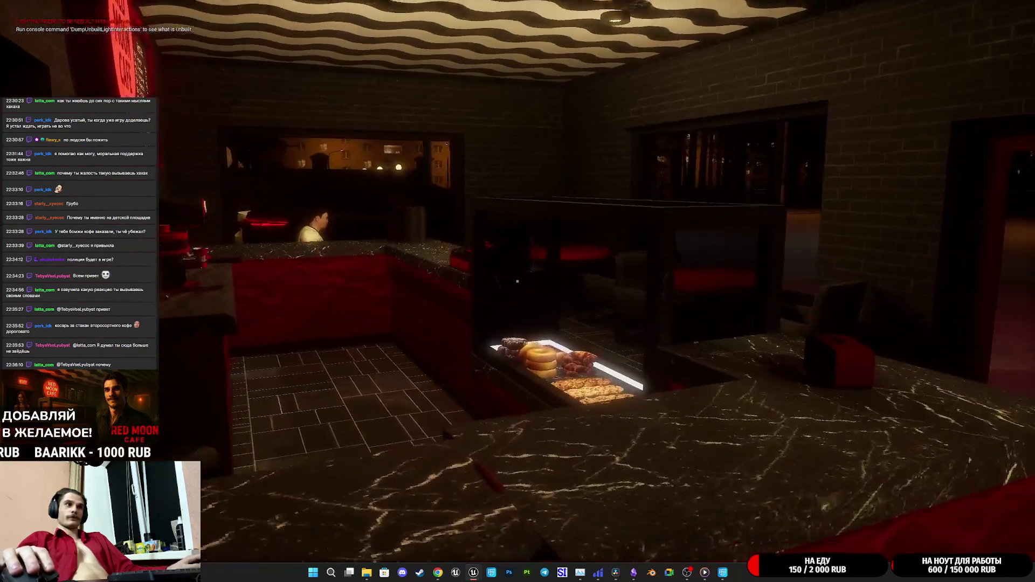
# Step: Place and lid a cup at the coffee station, stop play, and bring NPC_Street_BP forward
pyautogui.press('w')
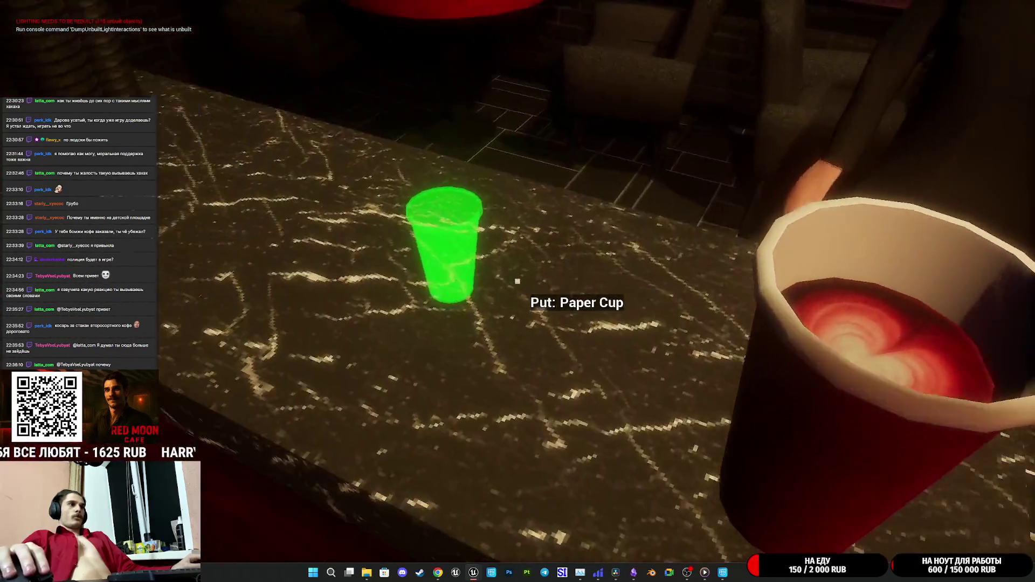
pyautogui.click(517, 281)
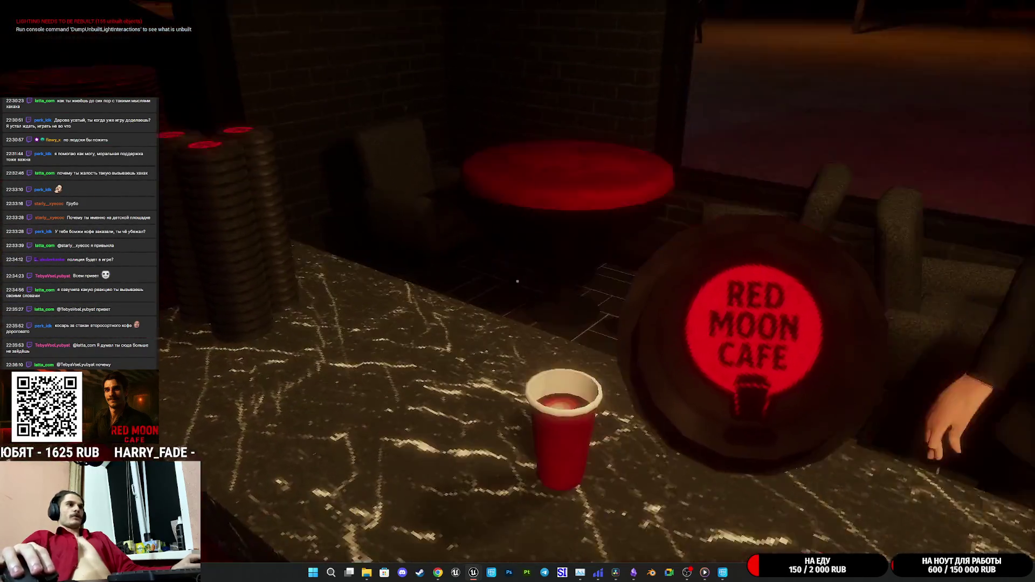
pyautogui.click(518, 281)
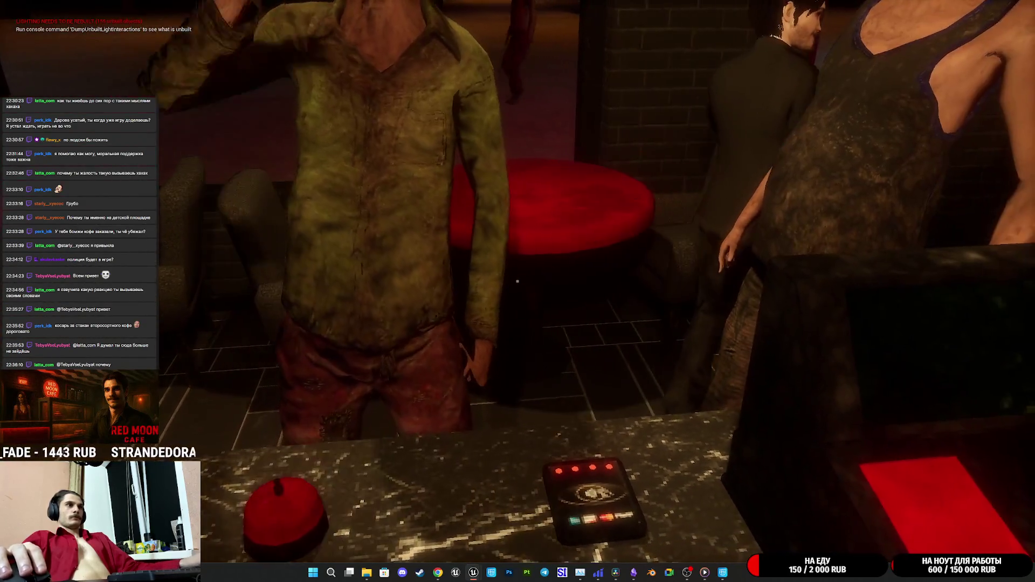
pyautogui.press('Escape')
pyautogui.moveTo(473, 572)
pyautogui.click(548, 517)
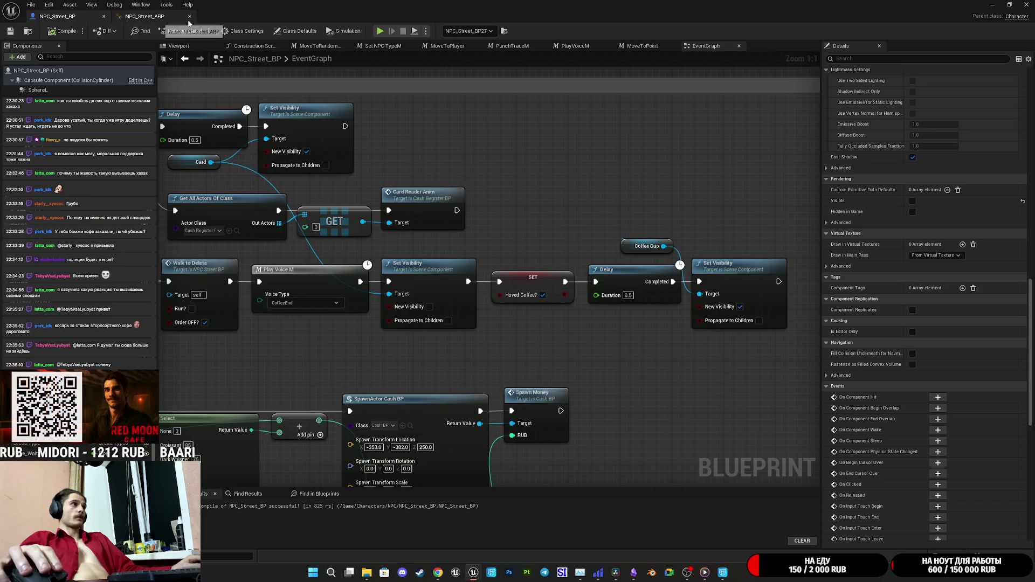
# Step: Make room in the event graph and add a Take_Coffee custom event
pyautogui.moveTo(562, 335)
pyautogui.mouseDown()
pyautogui.moveTo(522, 325)
pyautogui.moveTo(720, 204)
pyautogui.moveTo(690, 212)
pyautogui.mouseUp()
pyautogui.scroll(-2, 687, 213)
pyautogui.scroll(-2, 687, 213)
pyautogui.moveTo(837, 236)
pyautogui.mouseDown()
pyautogui.moveTo(806, 257)
pyautogui.moveTo(505, 268)
pyautogui.mouseUp()
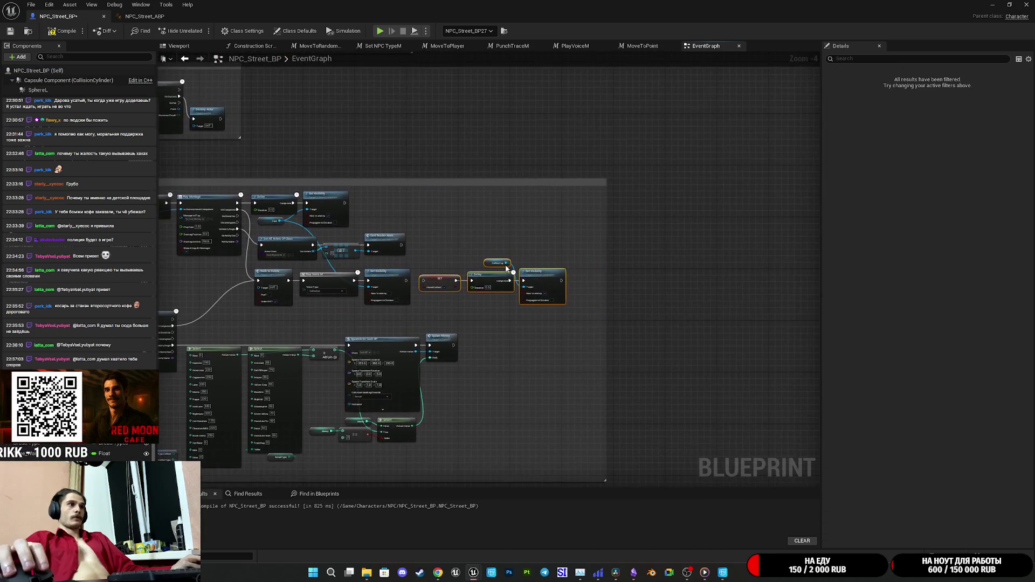
pyautogui.moveTo(446, 283); pyautogui.dragTo(663, 293)
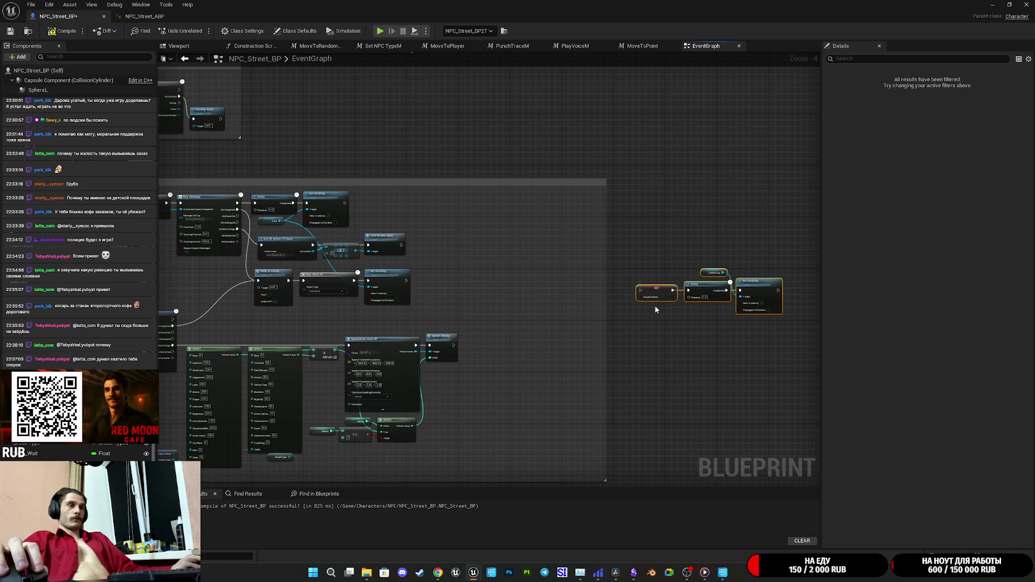
pyautogui.scroll(4, 654, 308)
pyautogui.rightClick(596, 208)
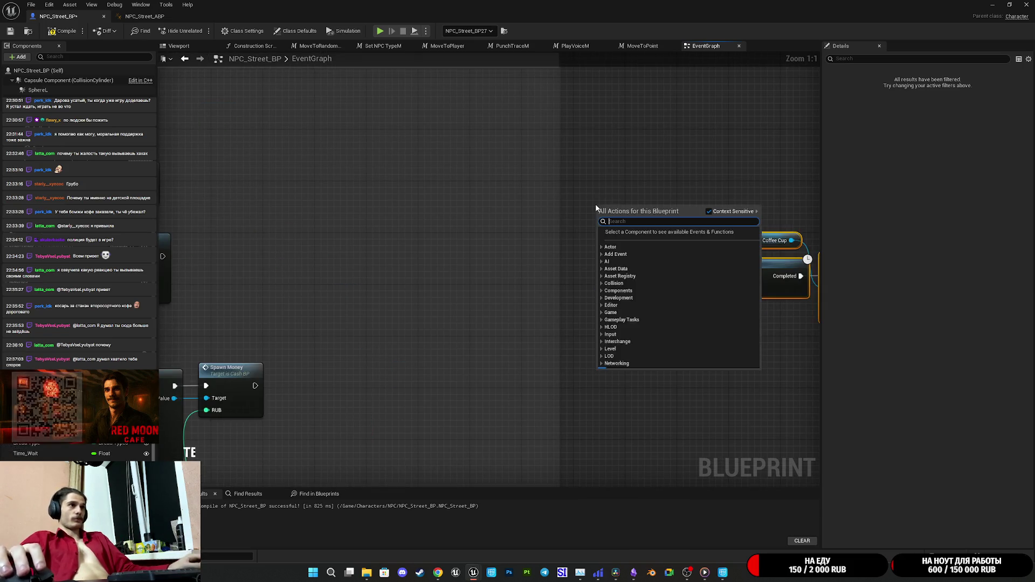
pyautogui.write('take')
pyautogui.press('Return')
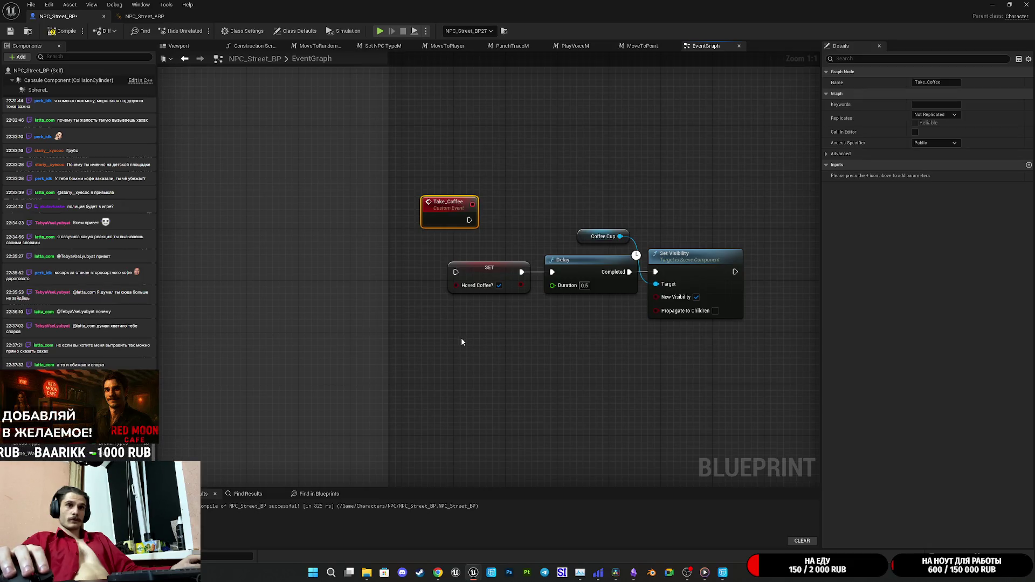
# Step: Move the SET, Delay and Set Visibility nodes beside Take_Coffee and wire its exec and Hoved Coffee? input
pyautogui.moveTo(461, 337); pyautogui.dragTo(725, 233)
pyautogui.moveTo(675, 268)
pyautogui.mouseDown()
pyautogui.moveTo(753, 260)
pyautogui.moveTo(716, 221)
pyautogui.mouseUp()
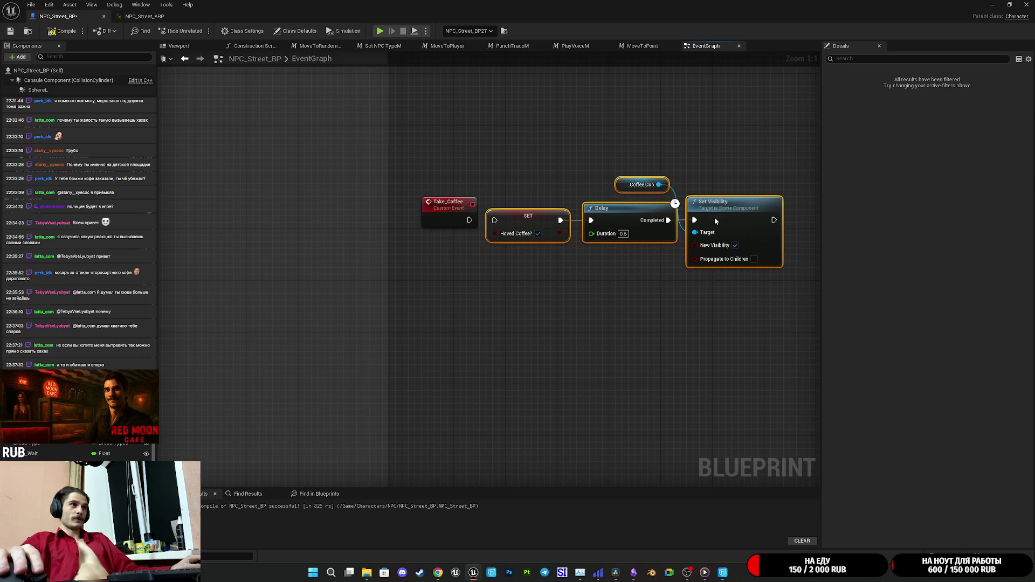
pyautogui.moveTo(472, 222); pyautogui.dragTo(500, 223)
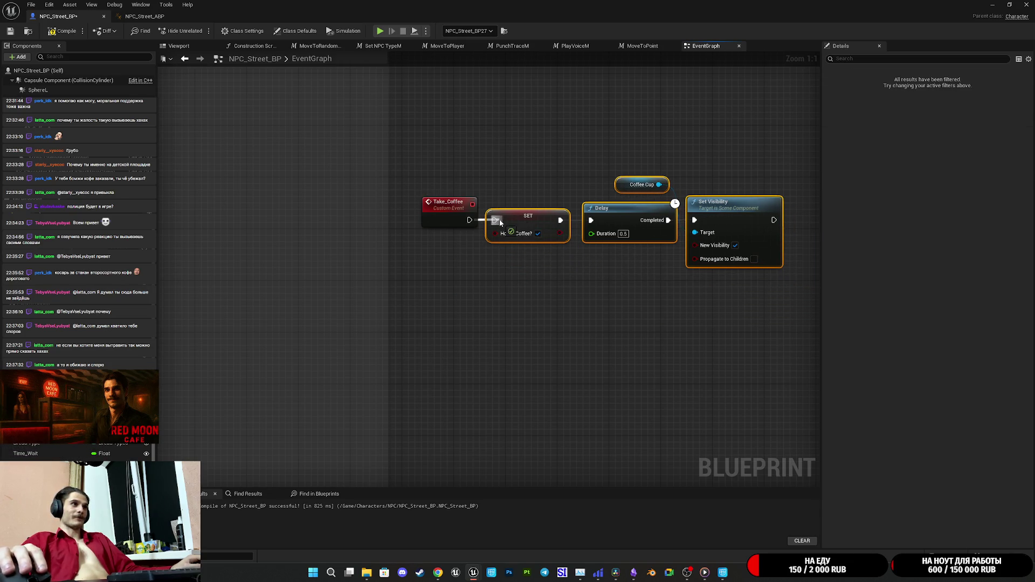
pyautogui.click(533, 173)
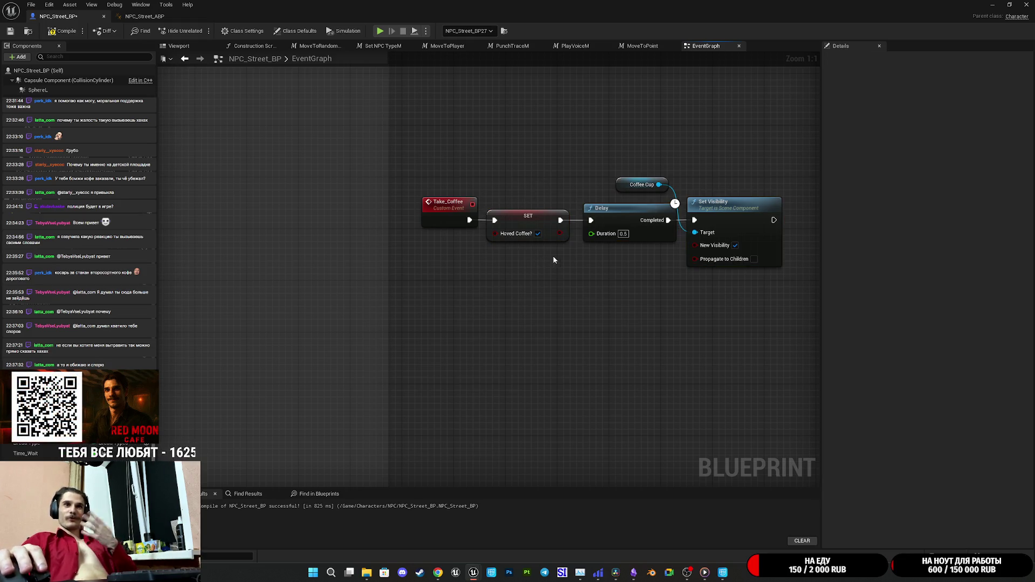
pyautogui.moveTo(495, 233); pyautogui.dragTo(441, 217)
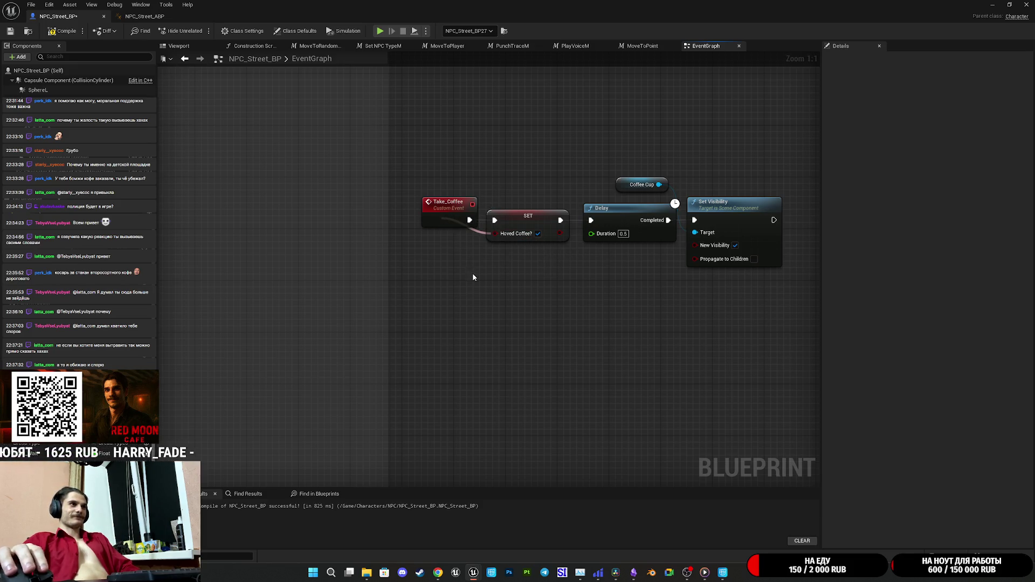
pyautogui.click(447, 219)
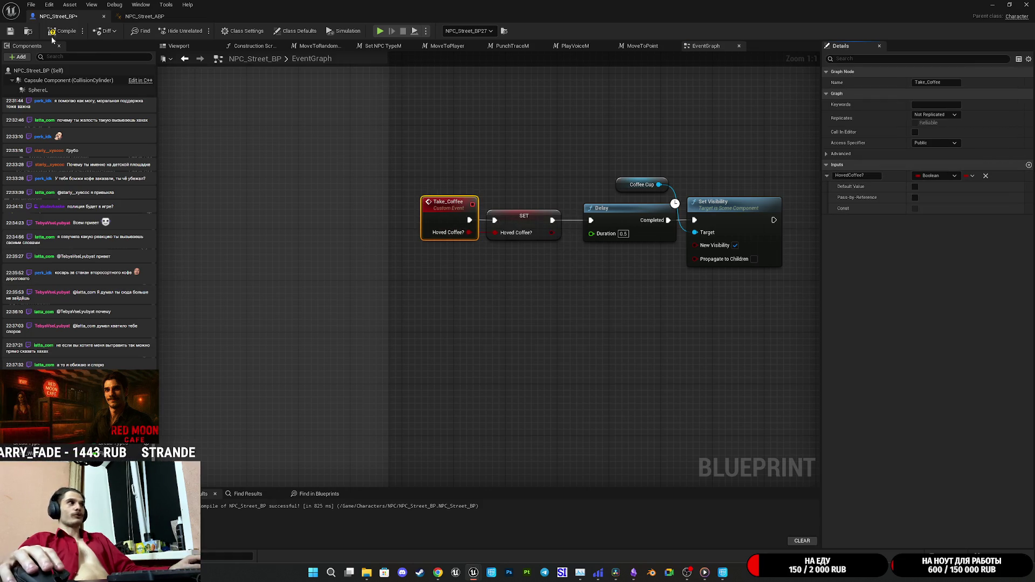
# Step: Link Hoved Coffee? to New Visibility, tuck the Coffee Cup node below Delay, then compile and save
pyautogui.click(11, 32)
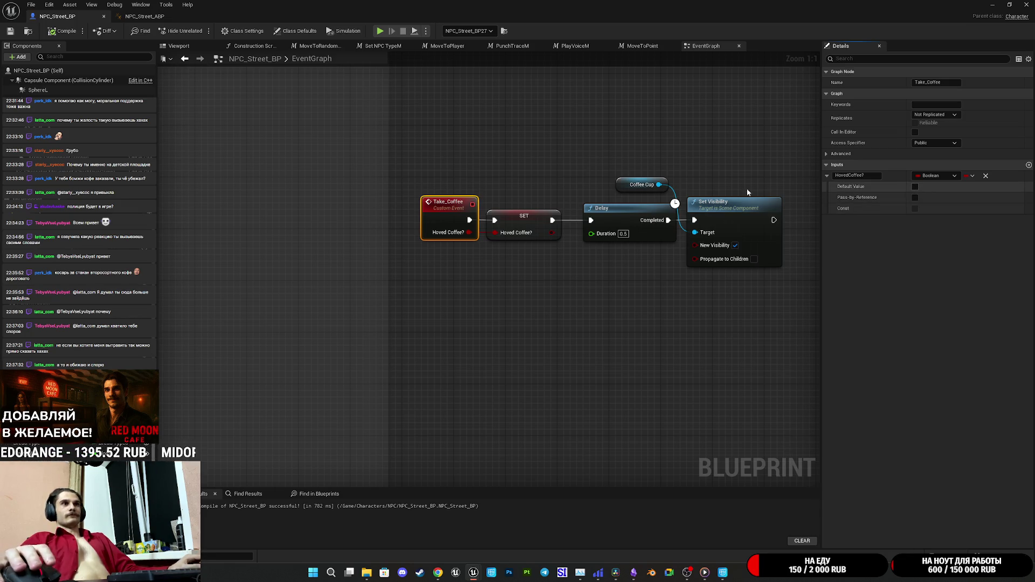
pyautogui.click(508, 156)
pyautogui.moveTo(514, 237); pyautogui.dragTo(526, 237)
pyautogui.moveTo(429, 232)
pyautogui.mouseDown()
pyautogui.moveTo(480, 254)
pyautogui.moveTo(690, 259)
pyautogui.mouseUp()
pyautogui.click(643, 315)
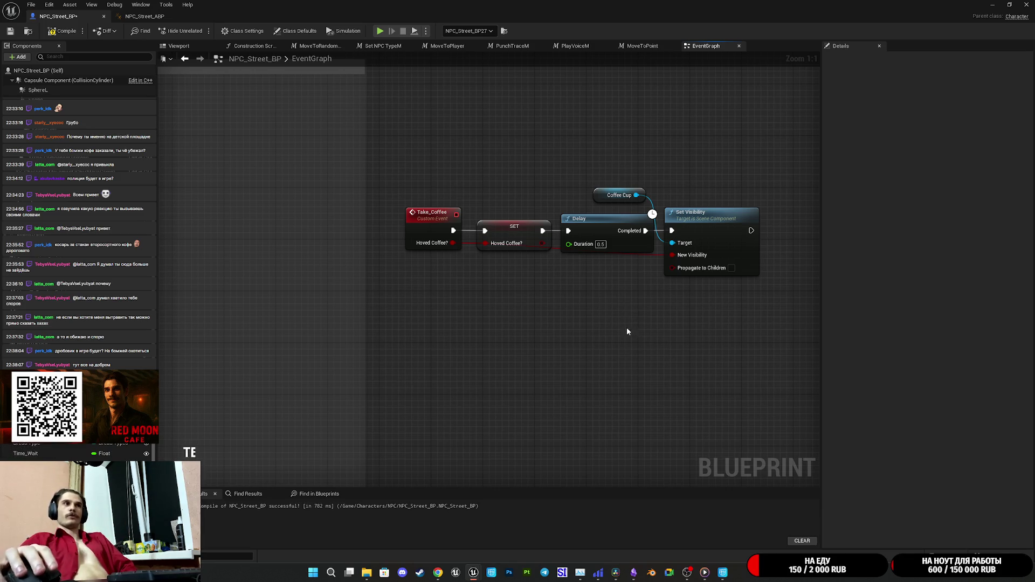
pyautogui.moveTo(607, 197); pyautogui.dragTo(613, 268)
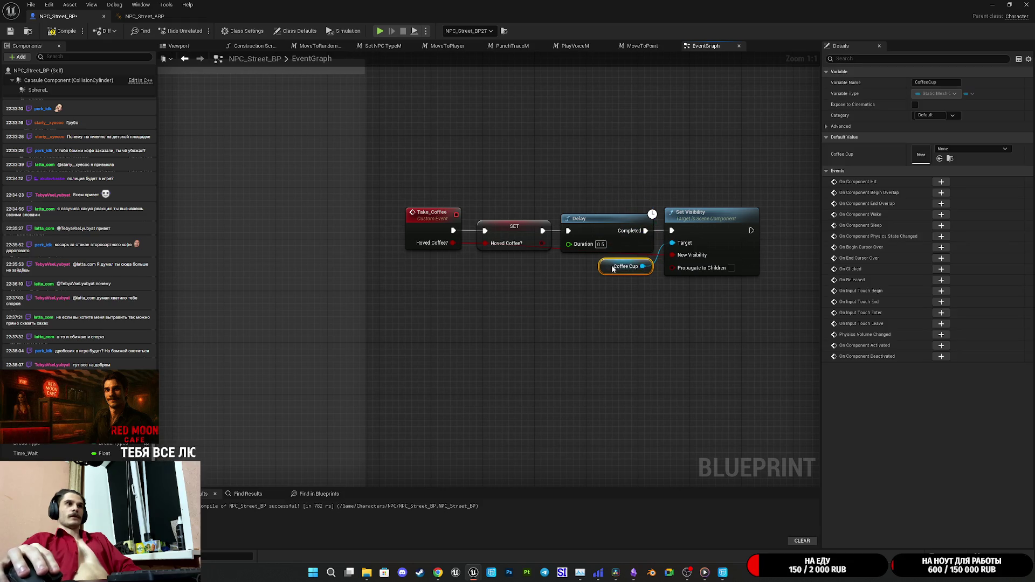
pyautogui.click(652, 296)
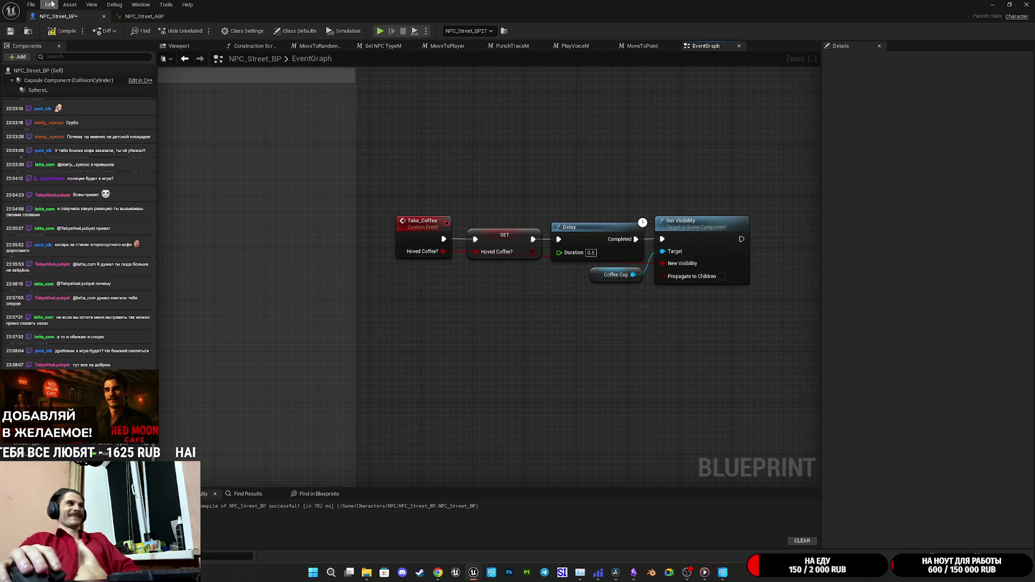
pyautogui.click(9, 34)
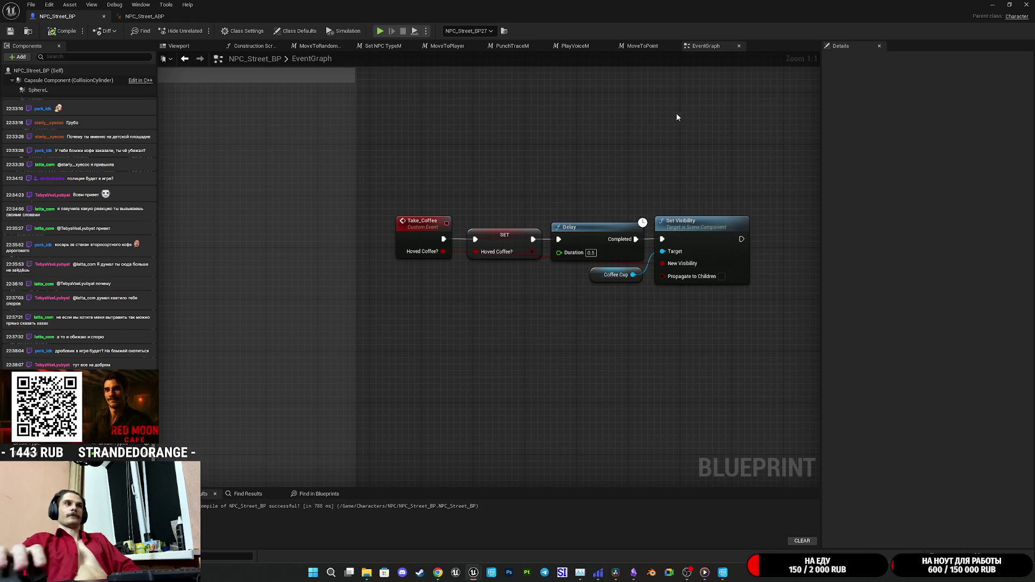
pyautogui.moveTo(639, 165); pyautogui.dragTo(522, 187)
# Step: Widen the order-completion comment and move Complete_Order left inside it
pyautogui.scroll(-2, 522, 188)
pyautogui.moveTo(532, 256); pyautogui.dragTo(568, 291)
pyautogui.scroll(2, 491, 280)
pyautogui.moveTo(491, 280); pyautogui.dragTo(572, 293)
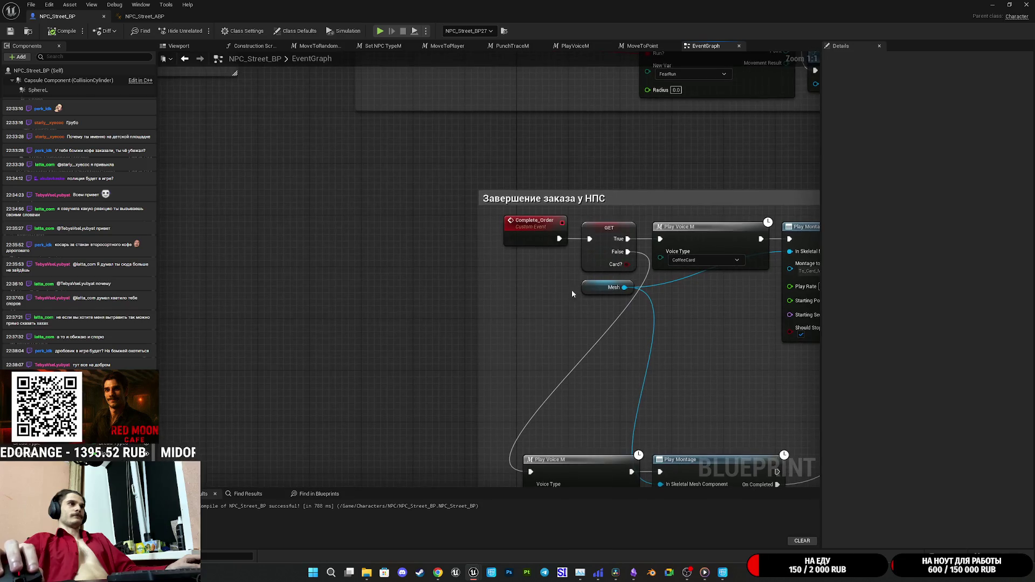
pyautogui.moveTo(480, 303); pyautogui.dragTo(344, 303)
pyautogui.moveTo(529, 240); pyautogui.dragTo(399, 246)
pyautogui.click(467, 266)
pyautogui.moveTo(467, 265)
pyautogui.mouseDown()
pyautogui.moveTo(270, 266)
pyautogui.moveTo(296, 270)
pyautogui.mouseUp()
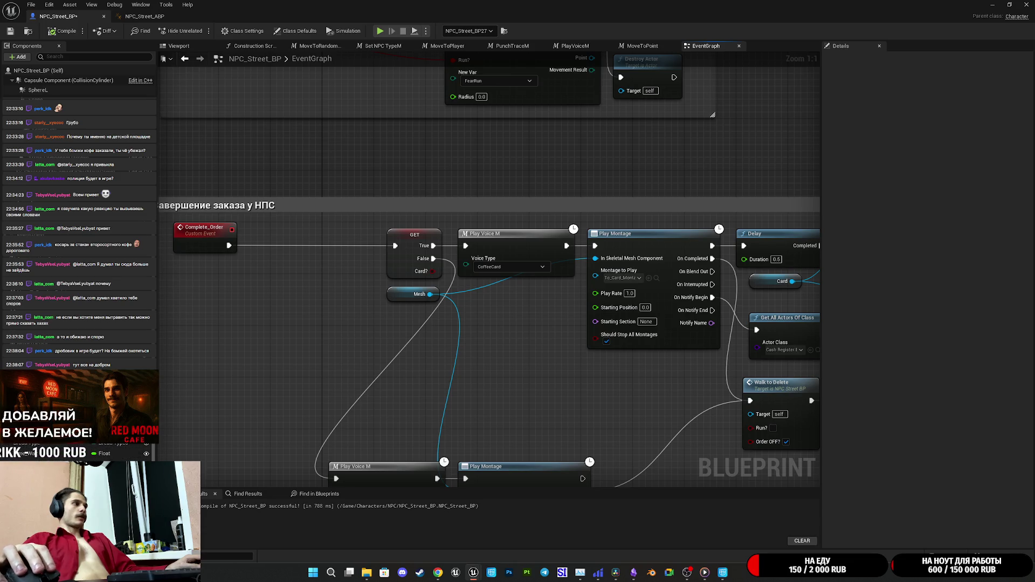
# Step: Locate and select the Wait Active? setter in the Wait_E event chain
pyautogui.scroll(-4, 322, 277)
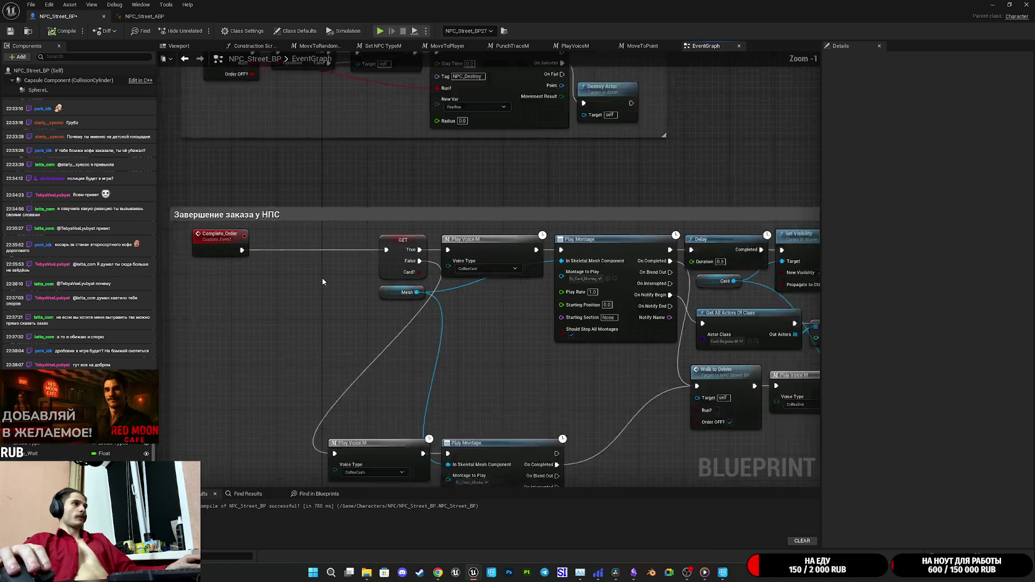
pyautogui.moveTo(364, 395)
pyautogui.mouseDown()
pyautogui.moveTo(692, 280)
pyautogui.moveTo(590, 387)
pyautogui.mouseUp()
pyautogui.scroll(-1, 610, 308)
pyautogui.scroll(-4, 591, 387)
pyautogui.scroll(10, 587, 417)
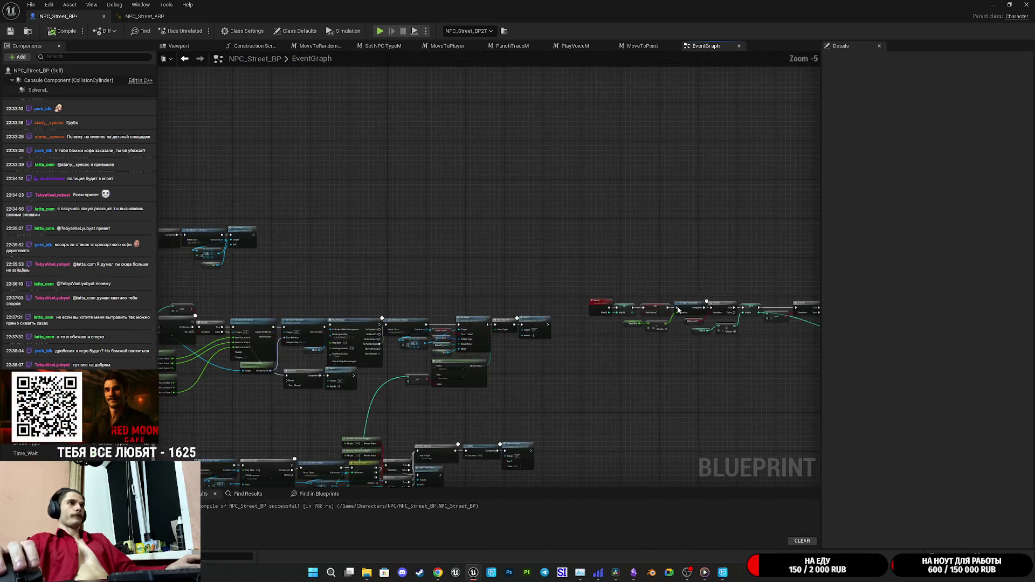
pyautogui.moveTo(350, 295); pyautogui.dragTo(376, 295)
pyautogui.click(375, 295)
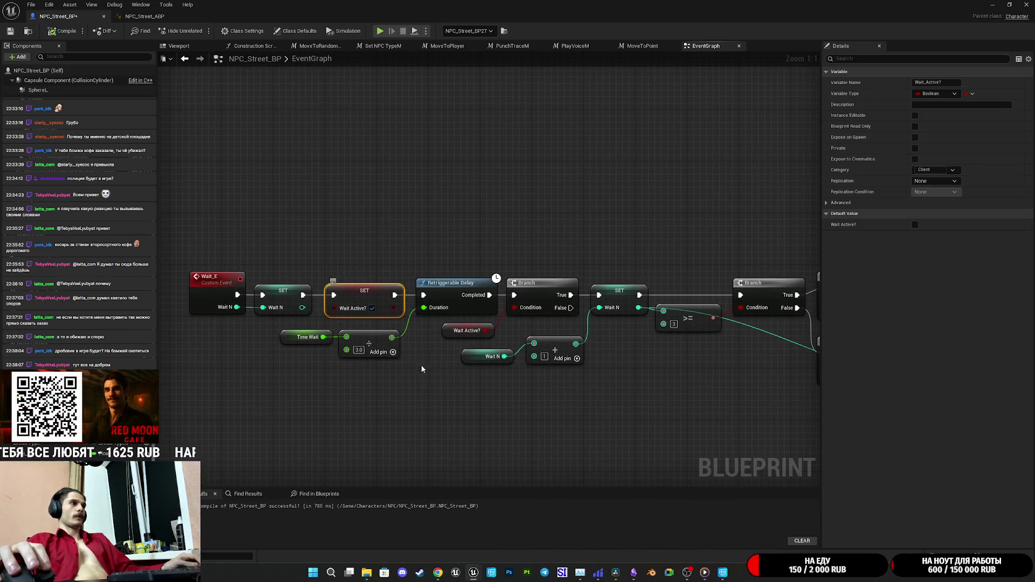
pyautogui.scroll(-7, 424, 426)
pyautogui.scroll(5, 462, 285)
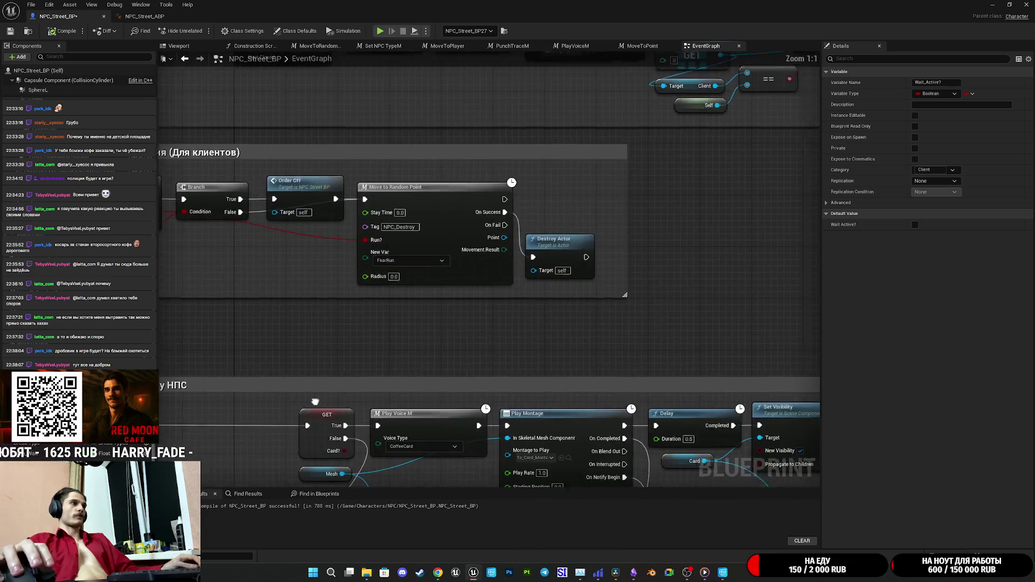
pyautogui.scroll(2, 418, 334)
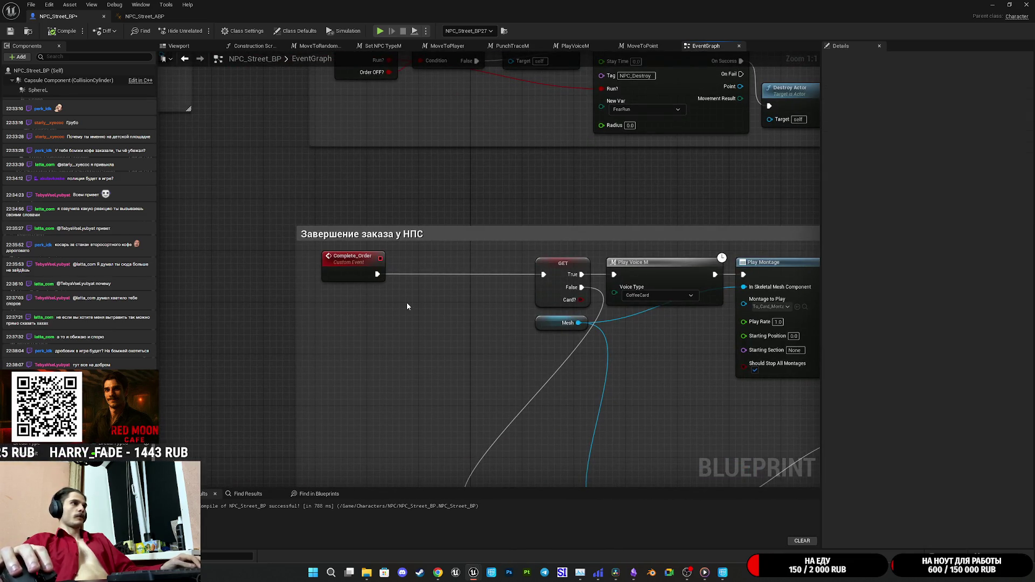
# Step: Paste a SET Wait Active? node and wire it between Complete_Order and GET
pyautogui.hotkey('ctrl', 'v')
pyautogui.moveTo(414, 313); pyautogui.dragTo(377, 274)
pyautogui.moveTo(473, 317)
pyautogui.mouseDown()
pyautogui.moveTo(543, 274)
pyautogui.moveTo(468, 297)
pyautogui.moveTo(489, 279)
pyautogui.moveTo(433, 275)
pyautogui.mouseUp()
pyautogui.moveTo(458, 324)
pyautogui.mouseDown()
pyautogui.moveTo(543, 262)
pyautogui.moveTo(495, 170)
pyautogui.moveTo(362, 184)
pyautogui.mouseUp()
# Step: Add a Take Coffee call after the Wait Active? setter and shift the start nodes right
pyautogui.moveTo(482, 194)
pyautogui.mouseDown()
pyautogui.moveTo(519, 220)
pyautogui.moveTo(501, 210)
pyautogui.moveTo(549, 199)
pyautogui.moveTo(538, 192)
pyautogui.mouseUp()
pyautogui.write('take')
pyautogui.click(554, 245)
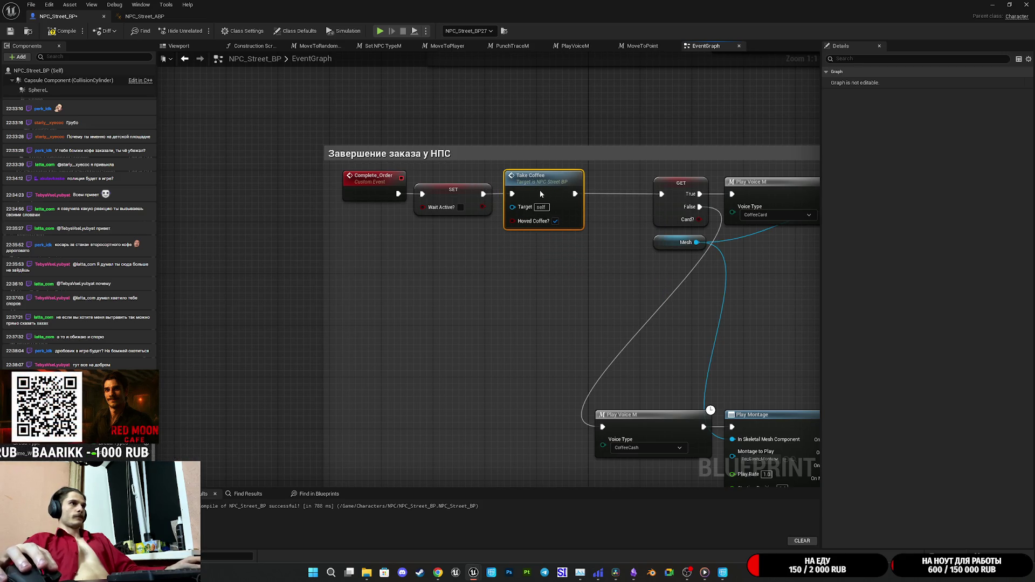
pyautogui.moveTo(554, 254); pyautogui.dragTo(337, 167)
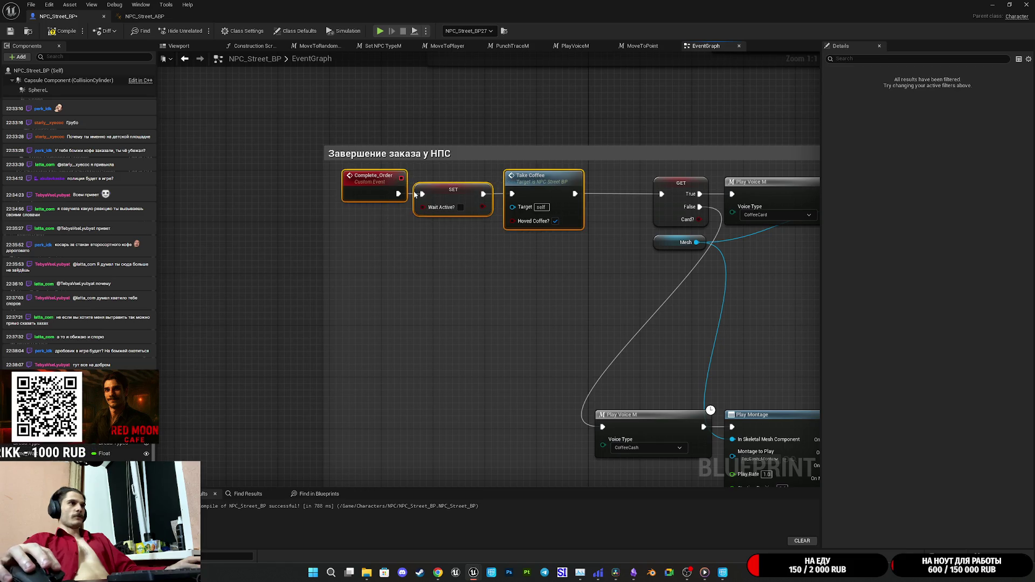
pyautogui.moveTo(574, 209); pyautogui.dragTo(632, 208)
pyautogui.click(435, 297)
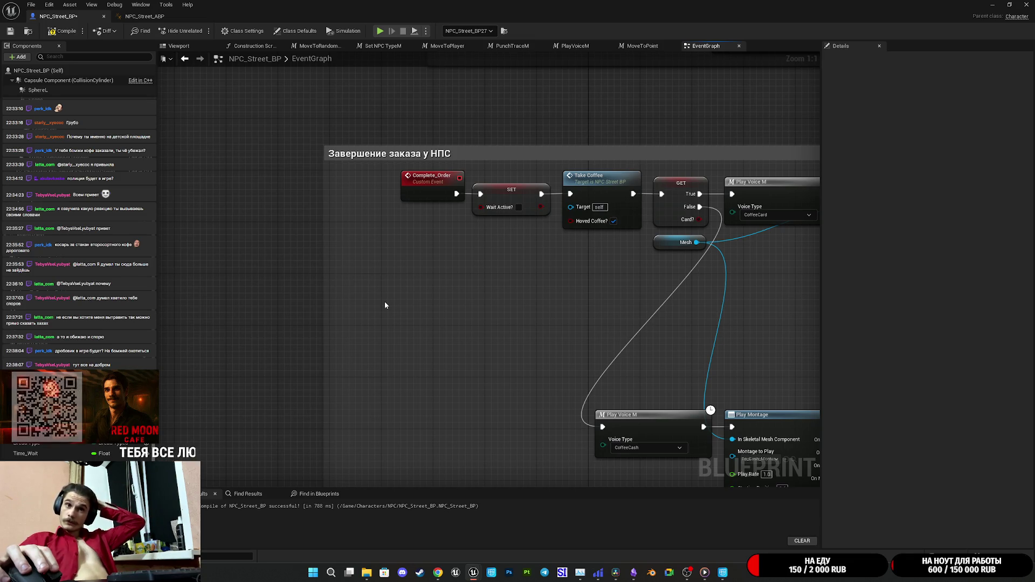
# Step: Resize the order-completion comment around the chain, then compile and save NPC_Street_BP
pyautogui.moveTo(327, 331)
pyautogui.mouseDown()
pyautogui.moveTo(386, 316)
pyautogui.moveTo(376, 316)
pyautogui.mouseUp()
pyautogui.moveTo(698, 254)
pyautogui.mouseDown()
pyautogui.moveTo(485, 275)
pyautogui.moveTo(372, 325)
pyautogui.mouseUp()
pyautogui.moveTo(510, 202)
pyautogui.mouseDown()
pyautogui.moveTo(516, 184)
pyautogui.moveTo(712, 191)
pyautogui.mouseUp()
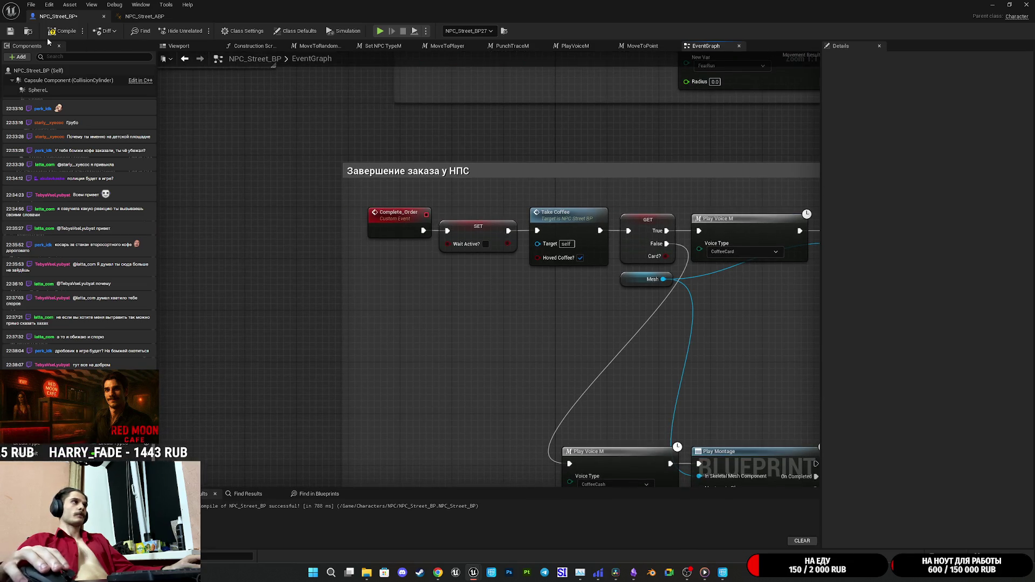
pyautogui.click(11, 31)
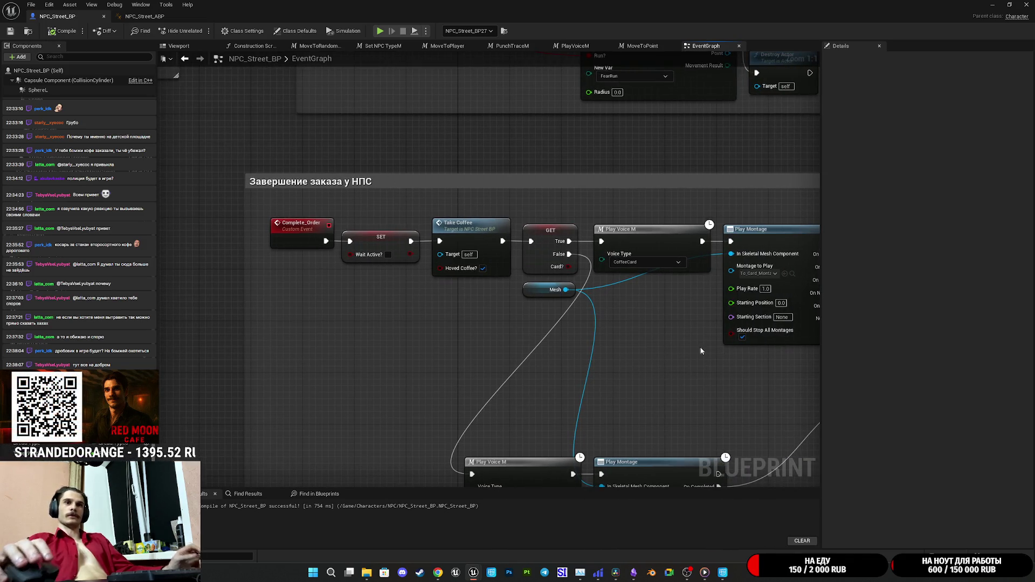
pyautogui.moveTo(680, 359)
pyautogui.mouseDown()
pyautogui.moveTo(570, 342)
pyautogui.moveTo(526, 319)
pyautogui.moveTo(484, 328)
pyautogui.moveTo(552, 319)
pyautogui.mouseUp()
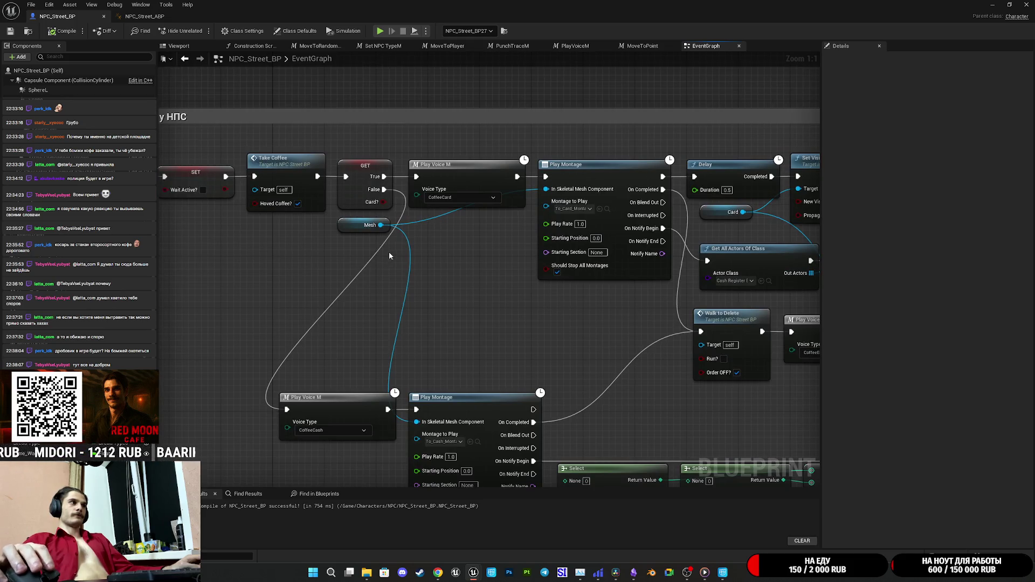
pyautogui.click(992, 5)
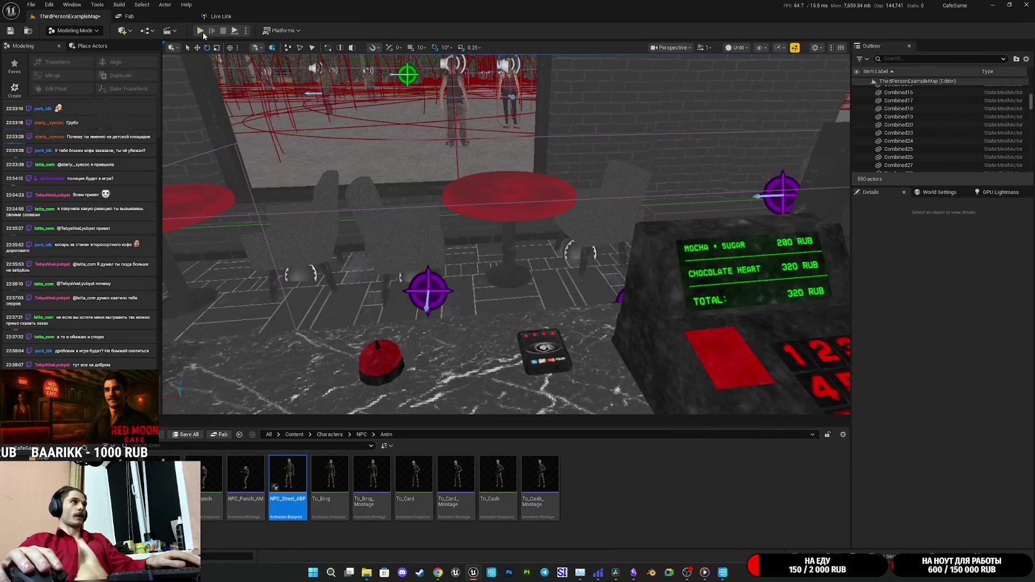
# Step: Play-test fullscreen: pick up the red cup behind the bar, lid it, then stop play
pyautogui.hotkey('alt', 'p')
pyautogui.press('F11')
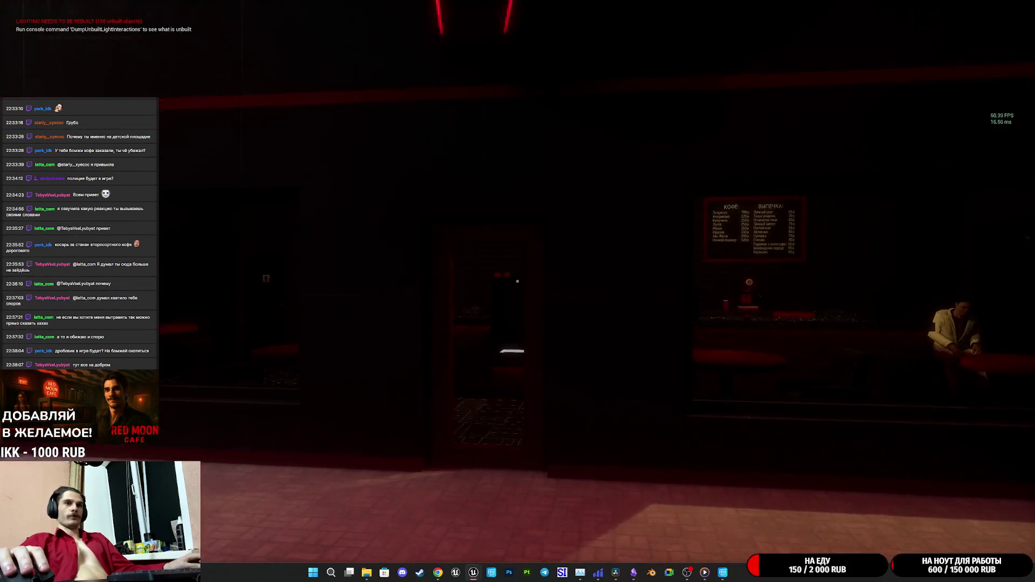
pyautogui.press('w')
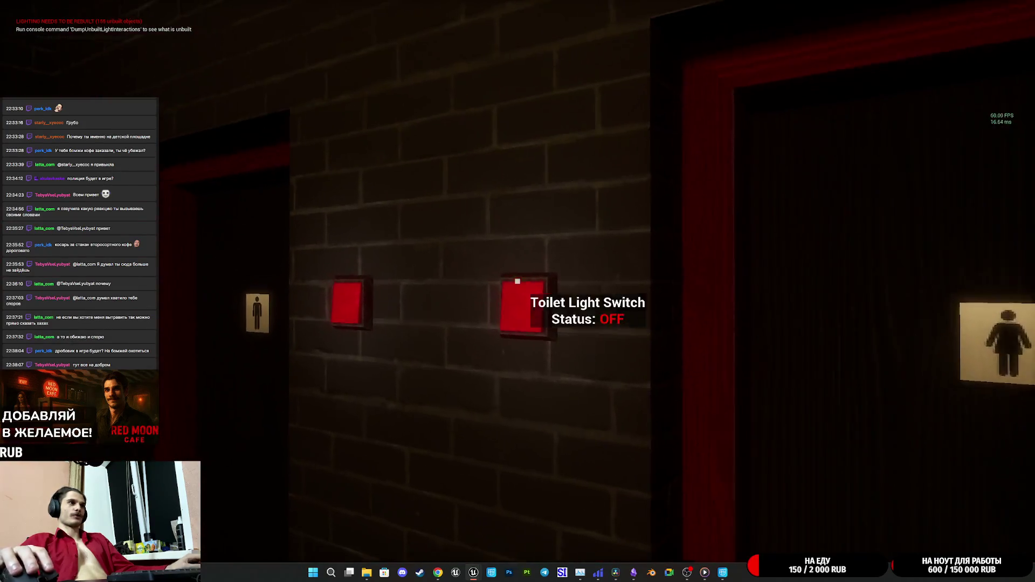
pyautogui.press('w')
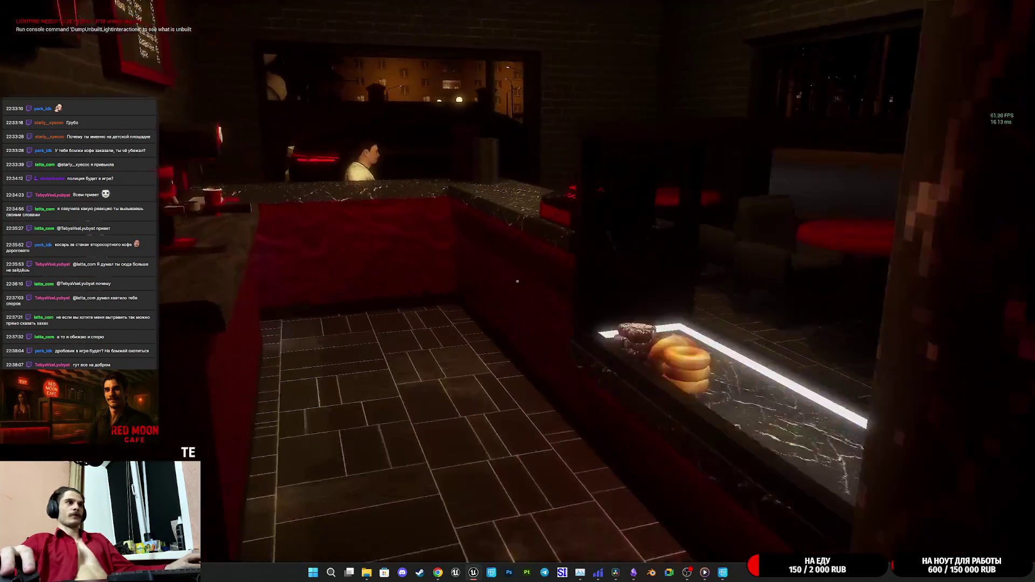
pyautogui.press('e')
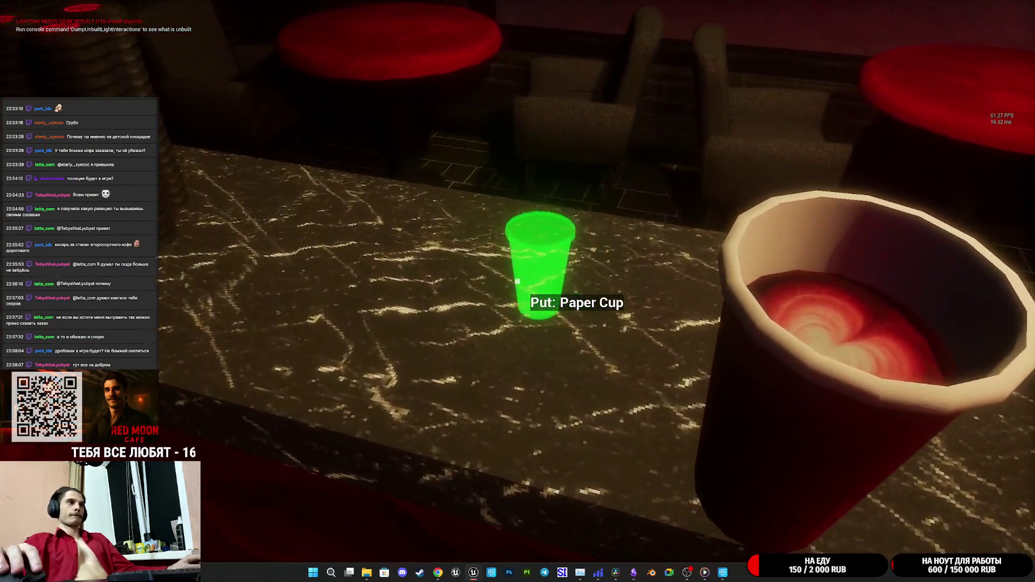
pyautogui.click(517, 281)
pyautogui.press('e')
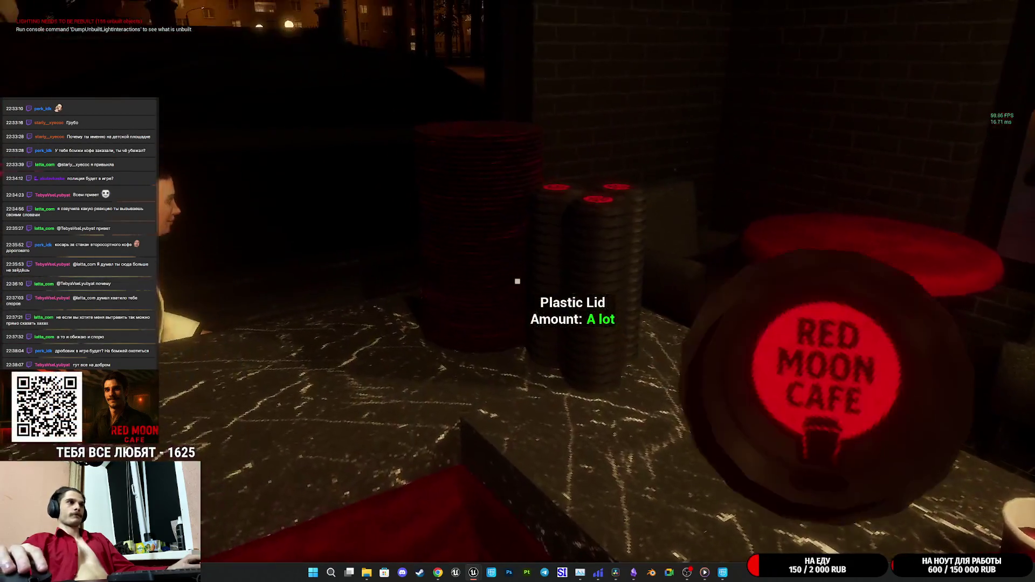
pyautogui.click(518, 281)
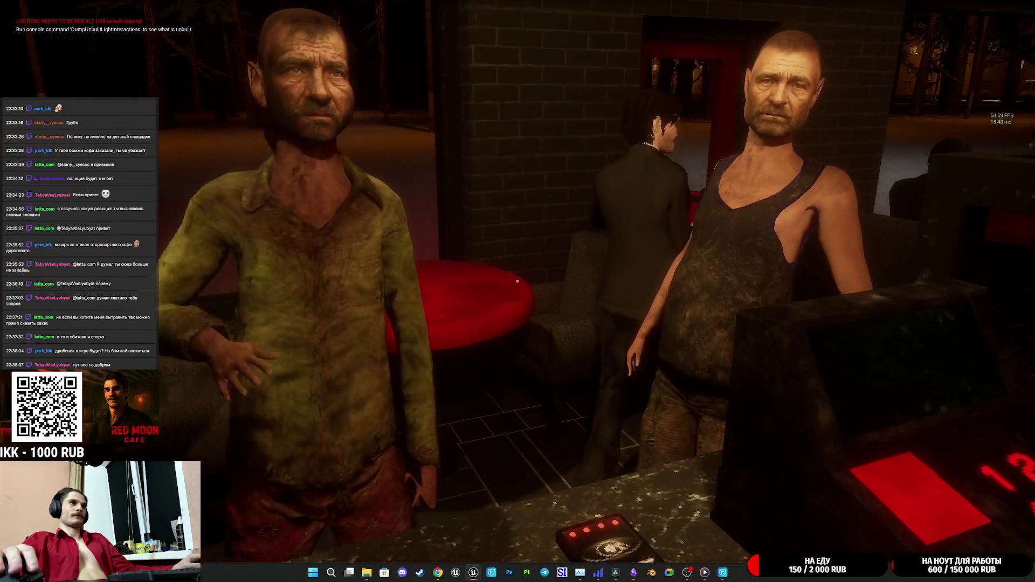
pyautogui.press('Escape')
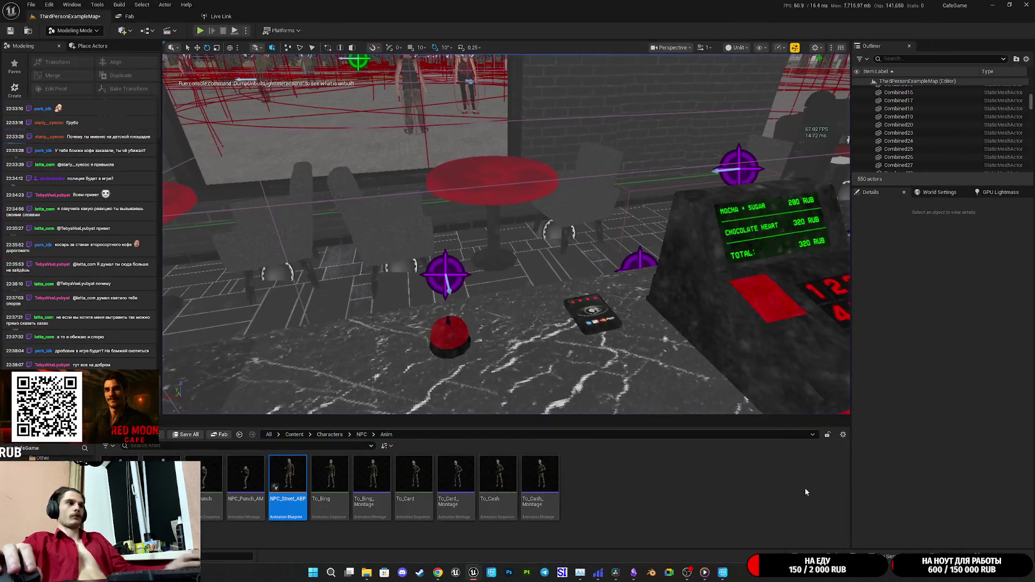
pyautogui.moveTo(473, 572)
pyautogui.click(545, 517)
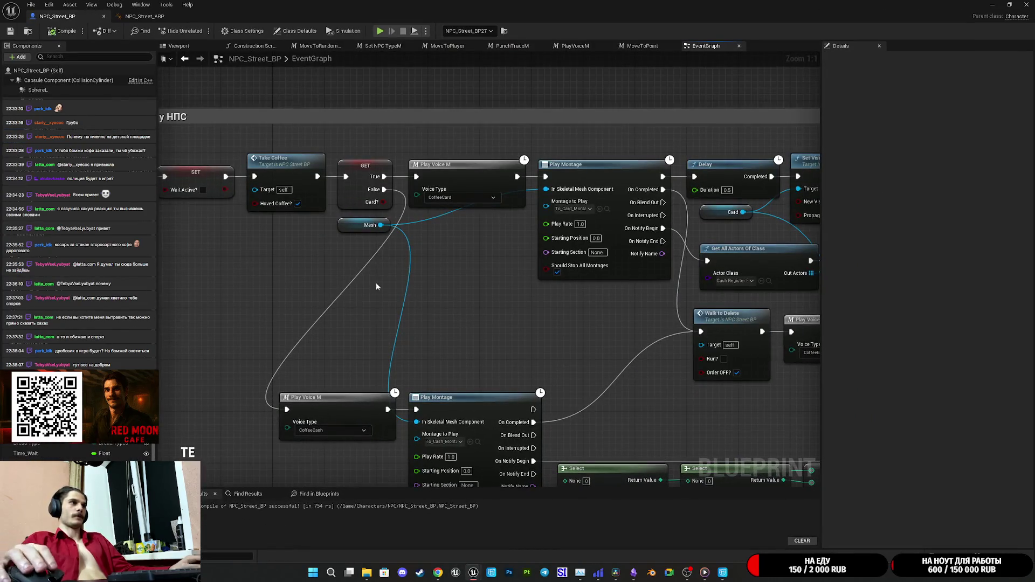
pyautogui.moveTo(376, 284); pyautogui.dragTo(583, 329)
pyautogui.scroll(-5, 496, 306)
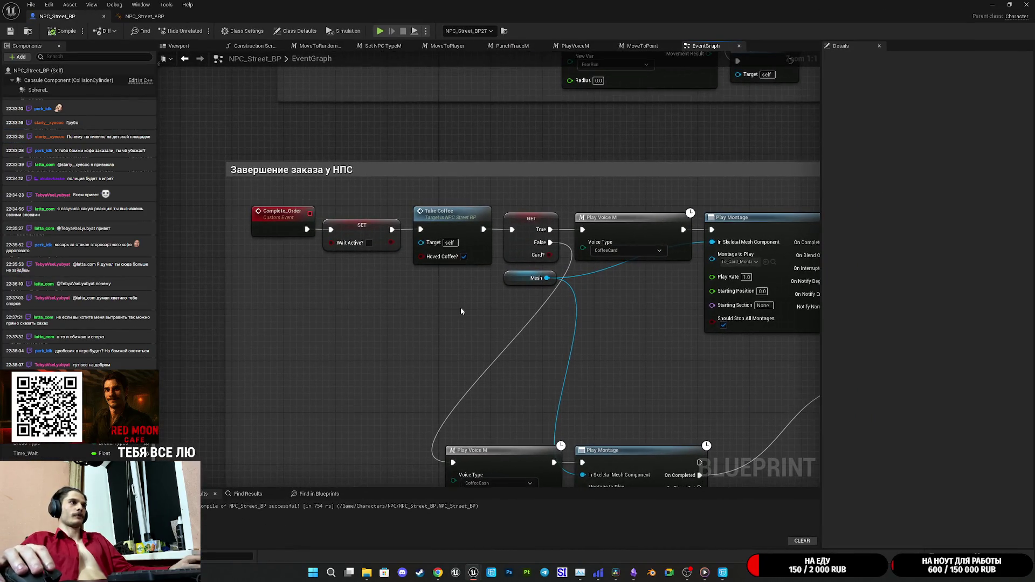
pyautogui.moveTo(555, 362); pyautogui.dragTo(309, 312)
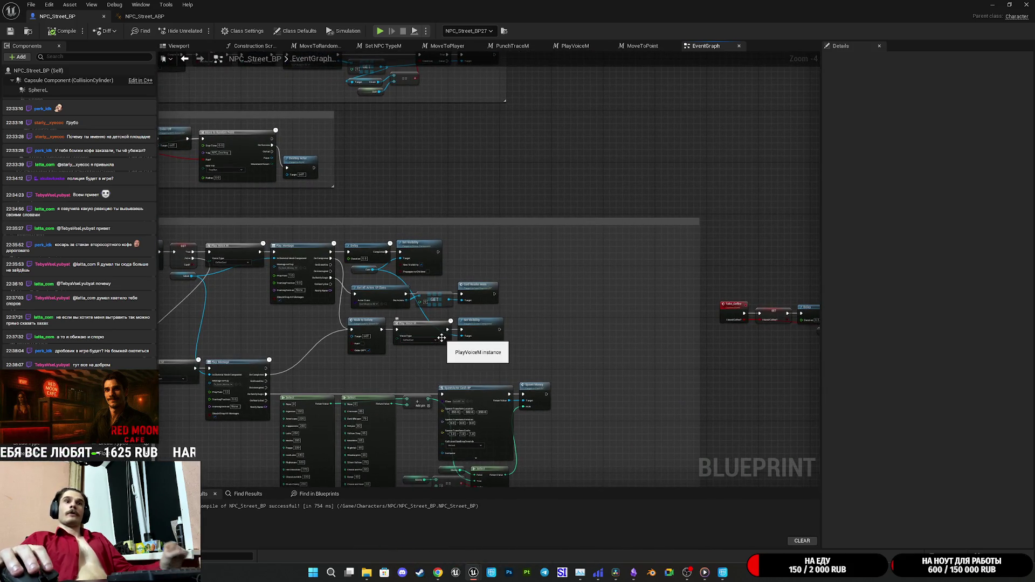
pyautogui.moveTo(466, 370)
pyautogui.mouseDown()
pyautogui.moveTo(264, 338)
pyautogui.moveTo(683, 375)
pyautogui.mouseUp()
pyautogui.scroll(4, 549, 294)
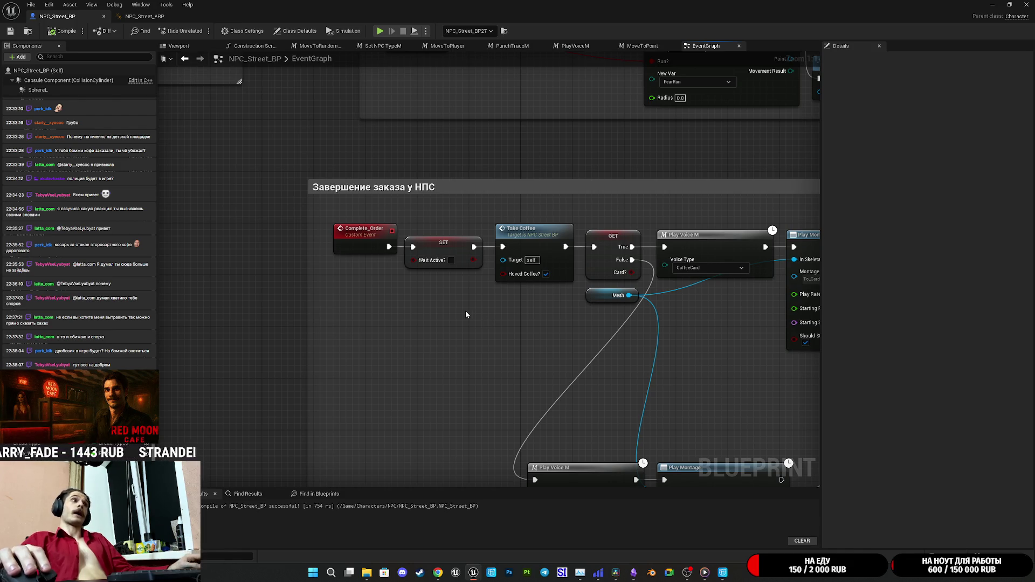
pyautogui.moveTo(519, 315)
pyautogui.mouseDown()
pyautogui.moveTo(429, 300)
pyautogui.moveTo(218, 231)
pyautogui.moveTo(292, 261)
pyautogui.moveTo(287, 252)
pyautogui.mouseUp()
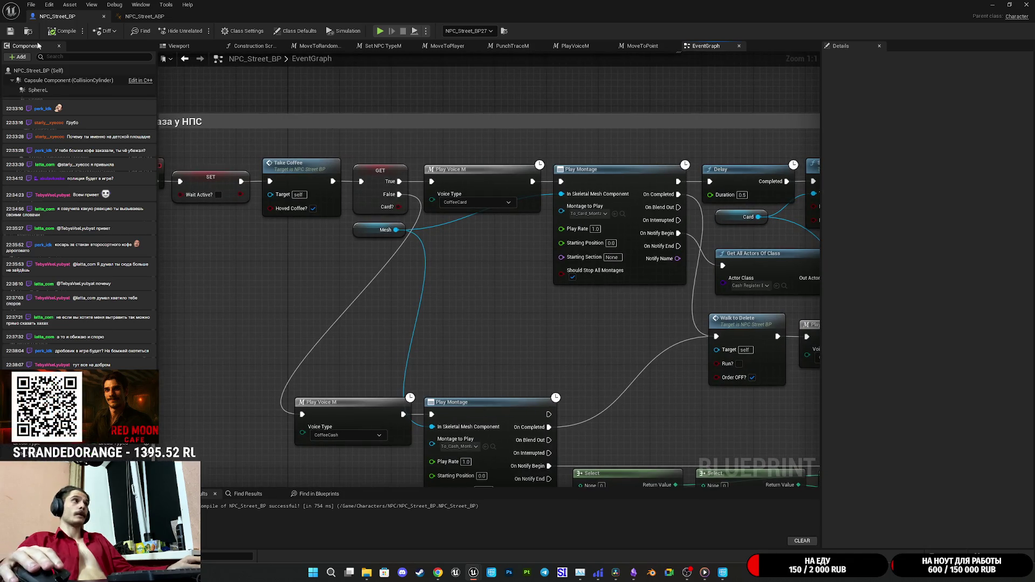
pyautogui.click(991, 4)
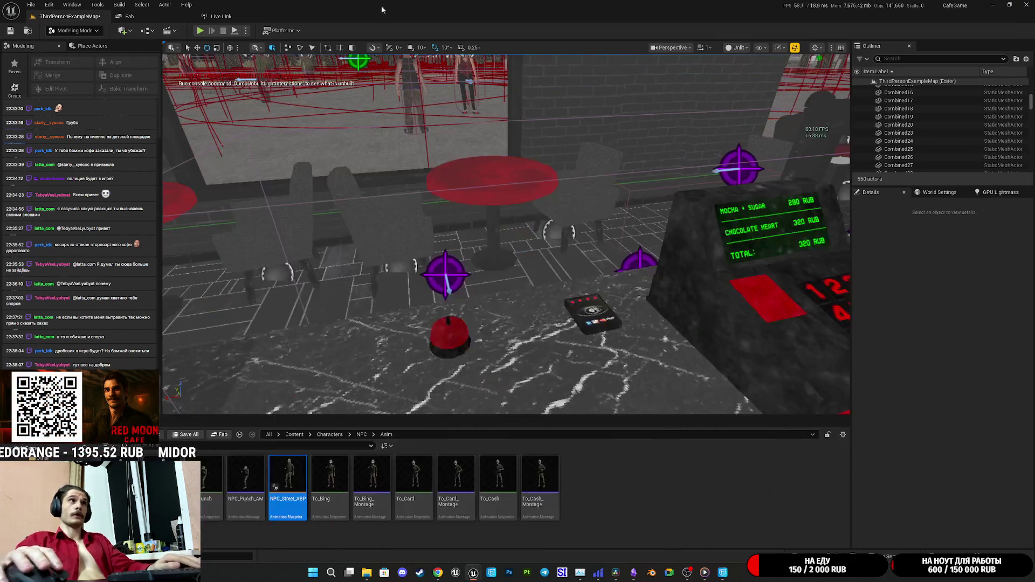
# Step: Run a short play test walking toward the doorway, then stop it
pyautogui.click(200, 31)
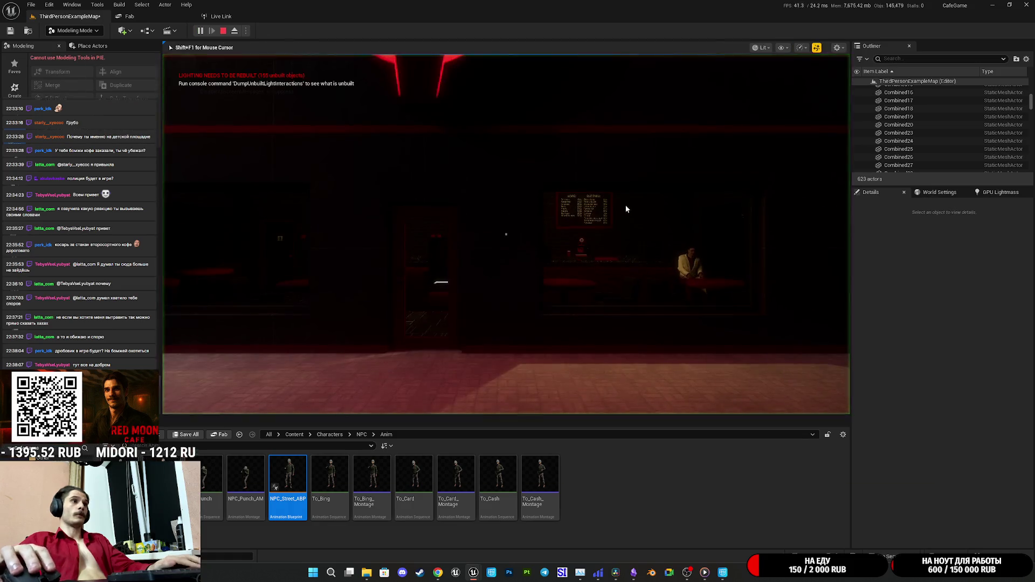
pyautogui.press('w')
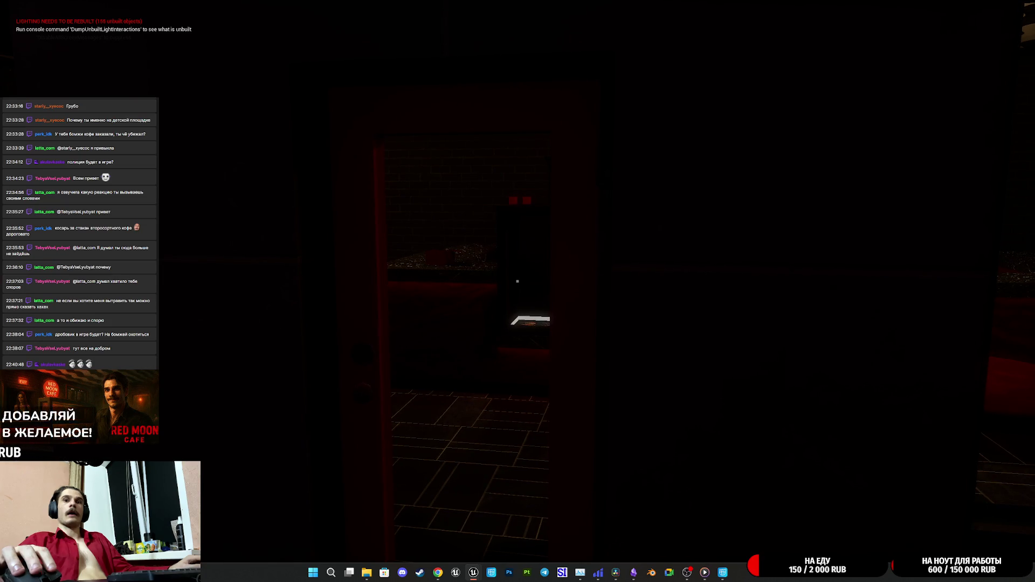
pyautogui.press('Escape')
# Step: Bring NPC_Street_BP forward and switch to the NPC_Street_ABP editor tab
pyautogui.moveTo(473, 572)
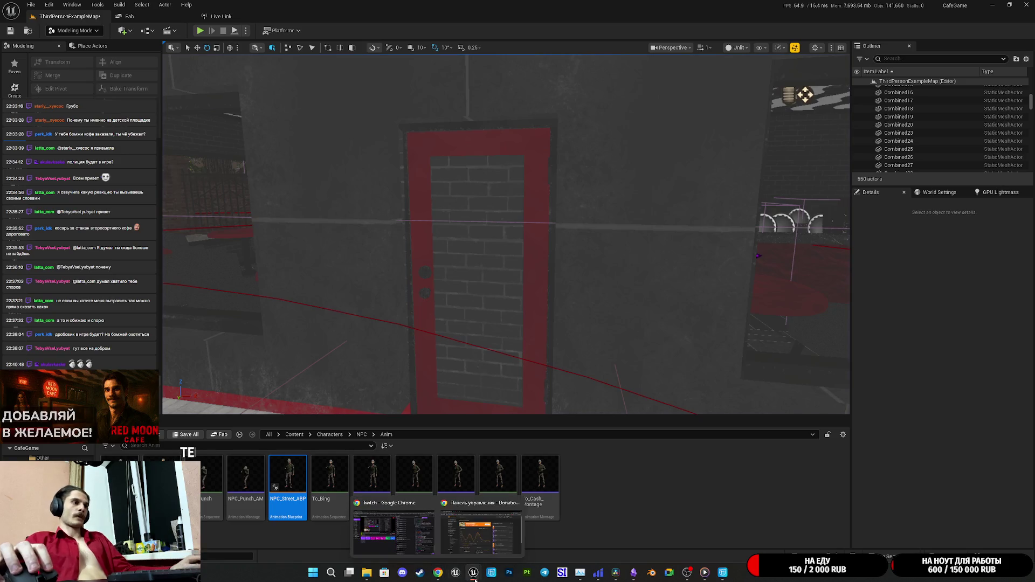
pyautogui.click(555, 533)
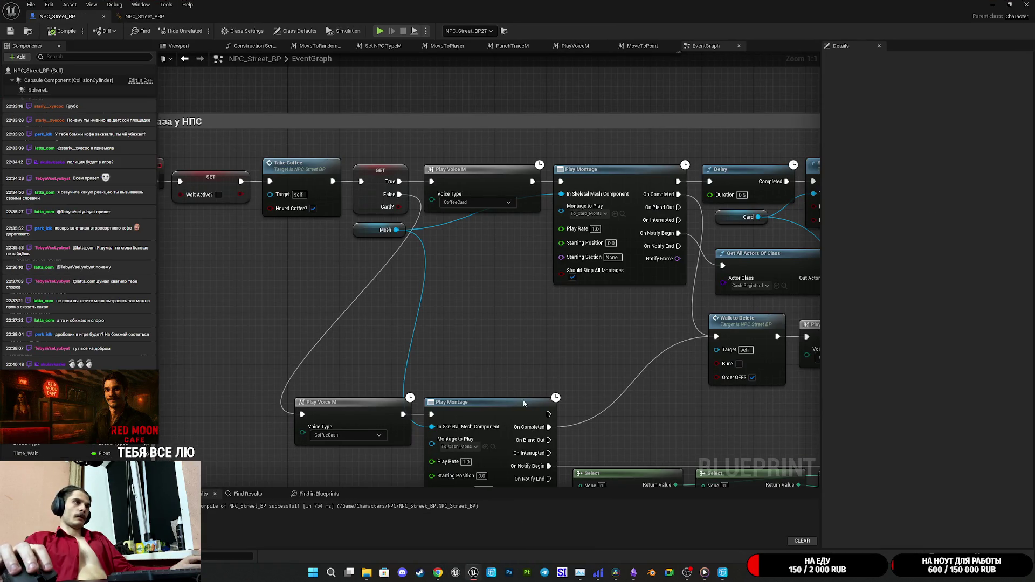
pyautogui.click(144, 16)
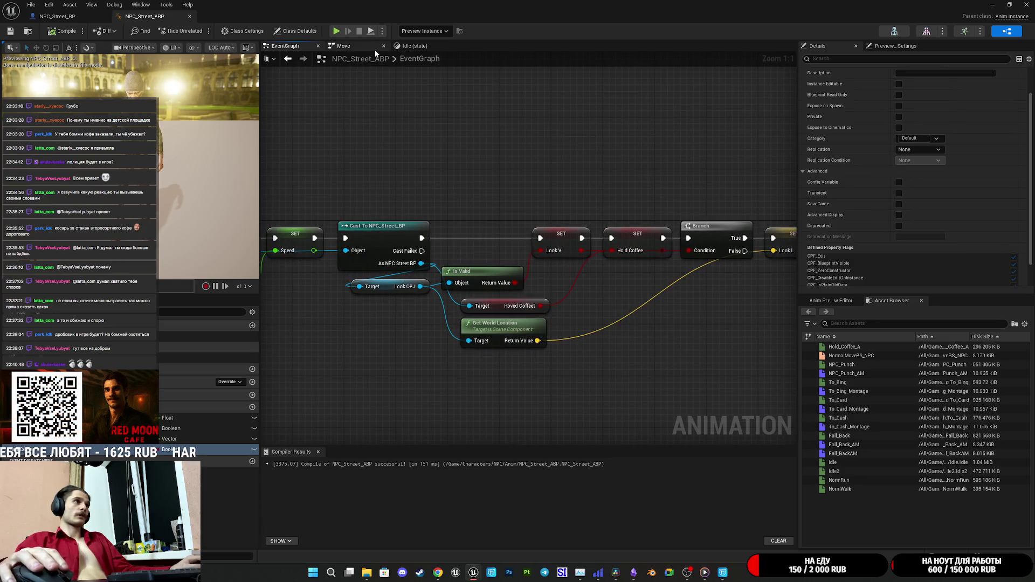
# Step: Check the Idle and Move graphs, then pull DefaultSlot out of the AnimGraph chain
pyautogui.click(410, 45)
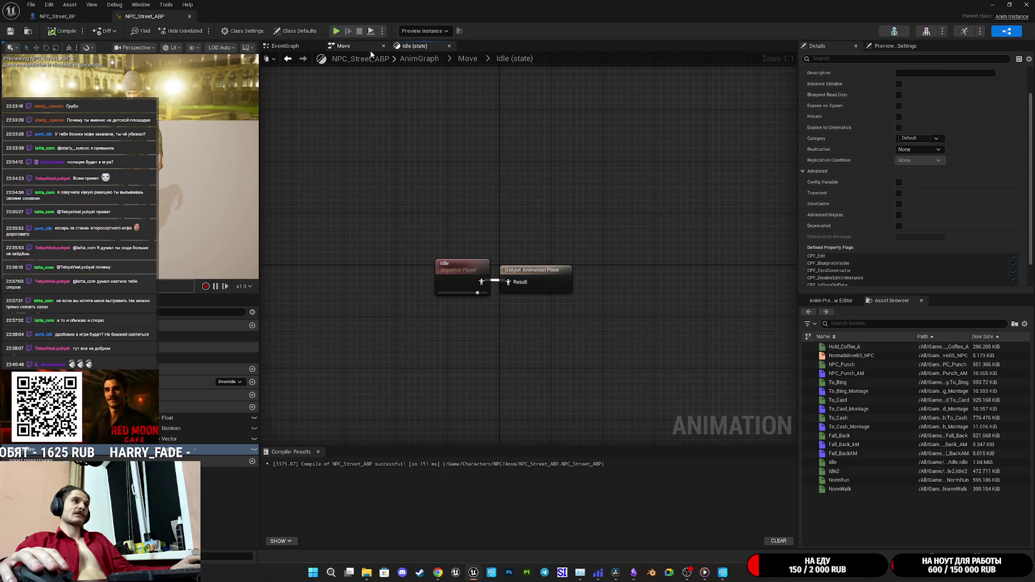
pyautogui.click(377, 47)
pyautogui.click(414, 48)
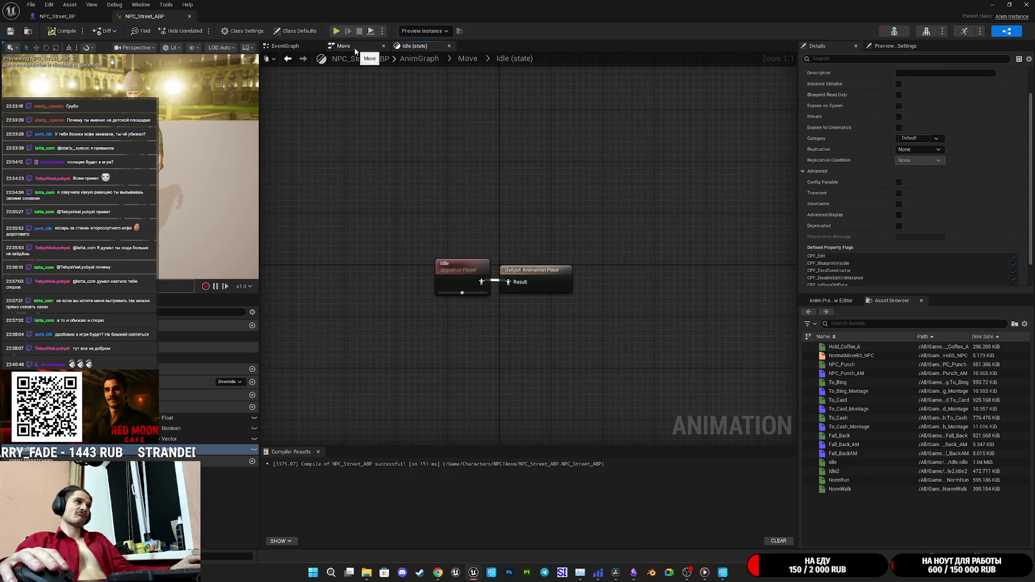
pyautogui.click(428, 61)
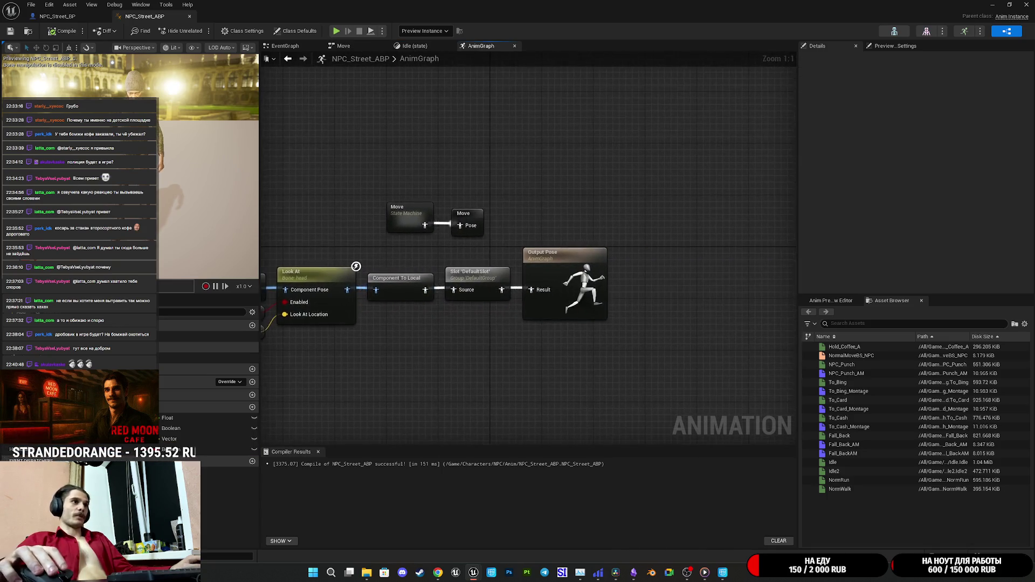
pyautogui.moveTo(480, 272)
pyautogui.mouseDown()
pyautogui.moveTo(462, 313)
pyautogui.moveTo(448, 317)
pyautogui.moveTo(464, 275)
pyautogui.moveTo(479, 275)
pyautogui.moveTo(715, 311)
pyautogui.moveTo(627, 312)
pyautogui.moveTo(622, 291)
pyautogui.moveTo(572, 416)
pyautogui.moveTo(457, 407)
pyautogui.mouseUp()
pyautogui.moveTo(493, 366)
pyautogui.mouseDown()
pyautogui.moveTo(611, 337)
pyautogui.moveTo(698, 333)
pyautogui.mouseUp()
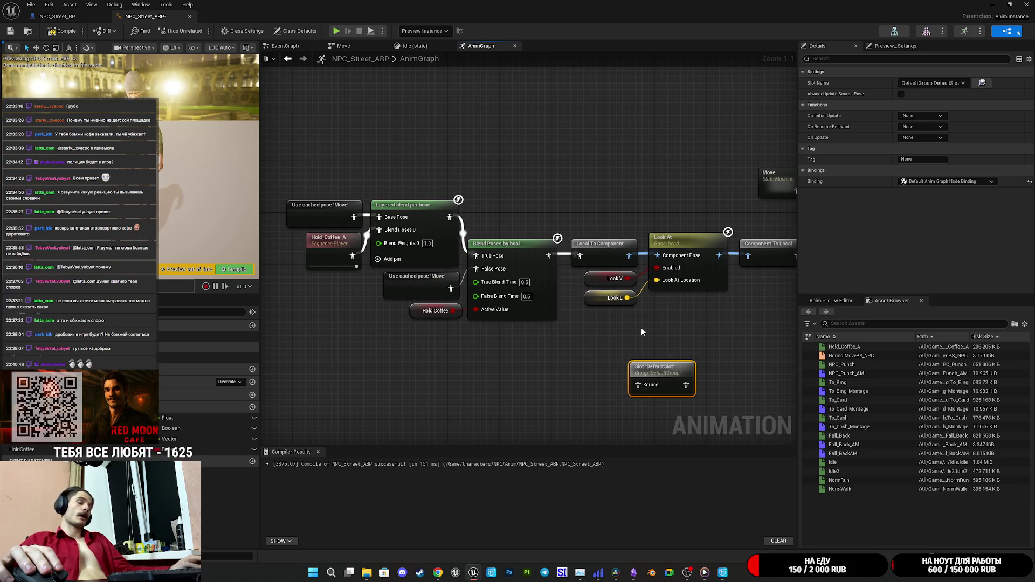
# Step: Wire the Move state machine into DefaultSlot's Source and DefaultSlot into the Move pose
pyautogui.moveTo(641, 327)
pyautogui.mouseDown()
pyautogui.moveTo(435, 343)
pyautogui.moveTo(476, 345)
pyautogui.mouseUp()
pyautogui.moveTo(616, 210); pyautogui.dragTo(463, 171)
pyautogui.moveTo(520, 402); pyautogui.dragTo(667, 208)
pyautogui.moveTo(479, 404)
pyautogui.mouseDown()
pyautogui.moveTo(506, 195)
pyautogui.moveTo(476, 170)
pyautogui.mouseUp()
pyautogui.moveTo(514, 384)
pyautogui.mouseDown()
pyautogui.moveTo(611, 250)
pyautogui.moveTo(622, 208)
pyautogui.mouseUp()
pyautogui.moveTo(456, 164); pyautogui.dragTo(546, 202)
# Step: Compile and save NPC_Street_ABP, then minimize its editor
pyautogui.click(524, 160)
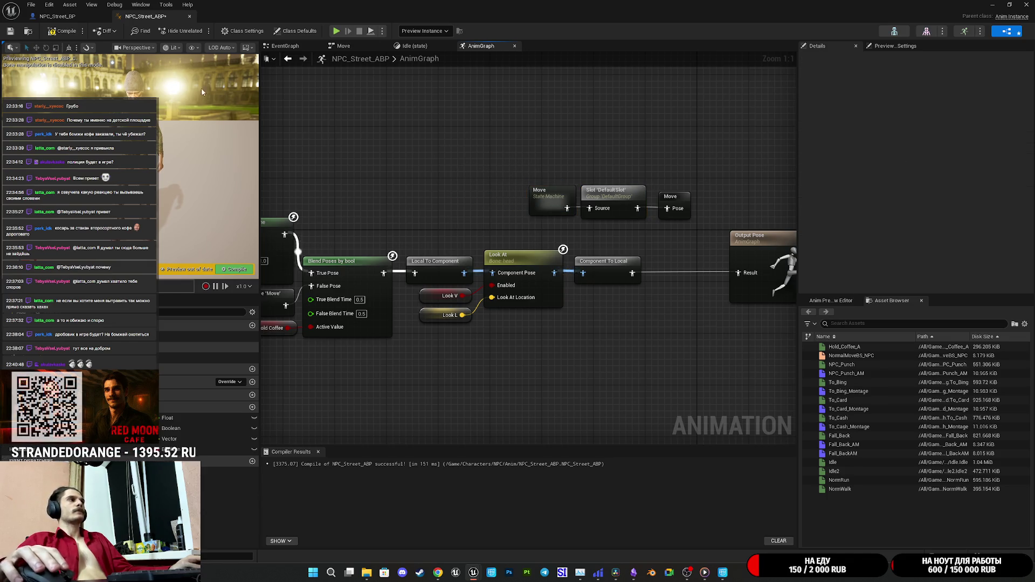
pyautogui.click(63, 31)
pyautogui.click(4, 31)
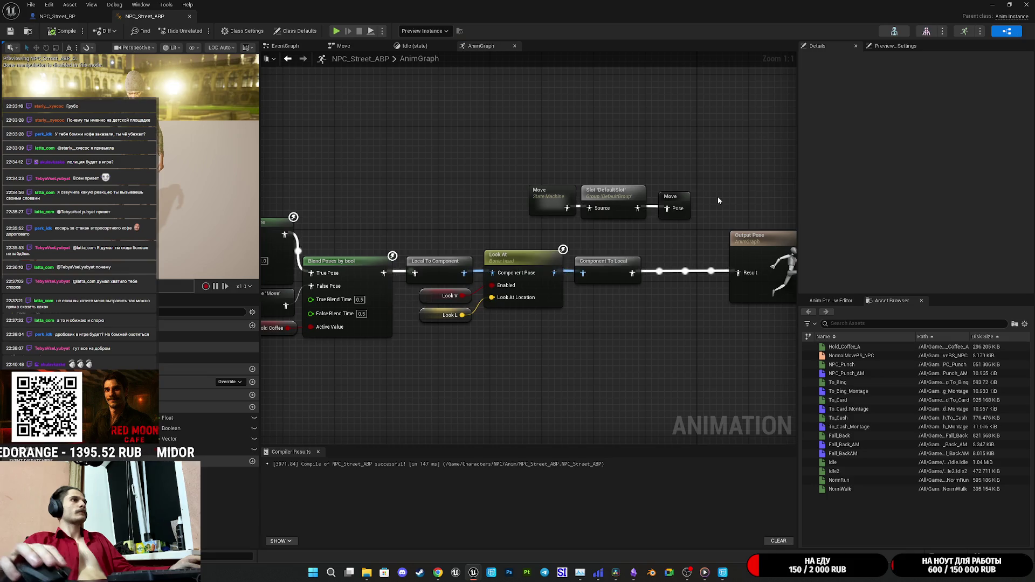
pyautogui.click(991, 5)
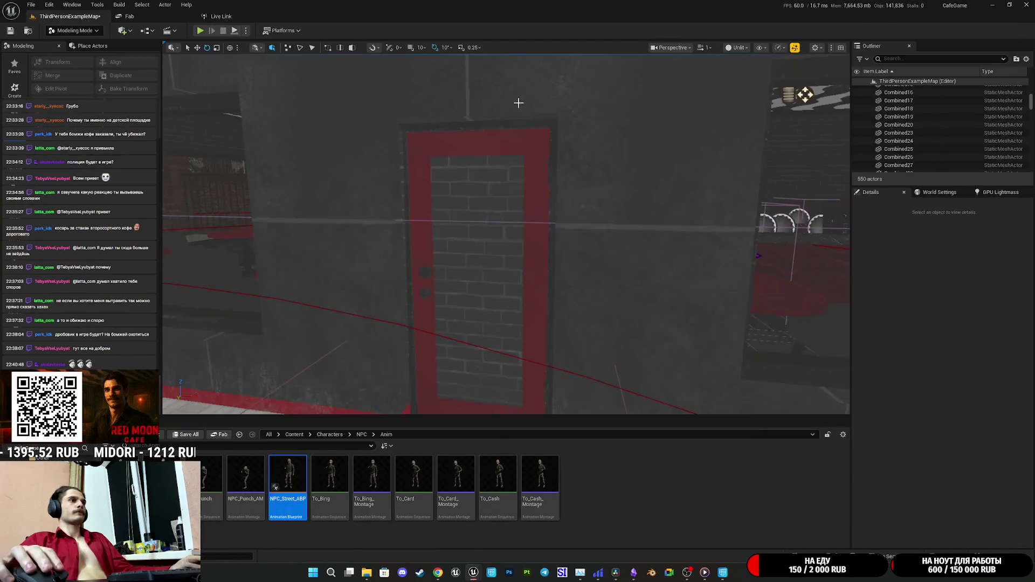
# Step: Start a full-screen play session and put a paper cup on the counter with a lid
pyautogui.hotkey('alt', 'p')
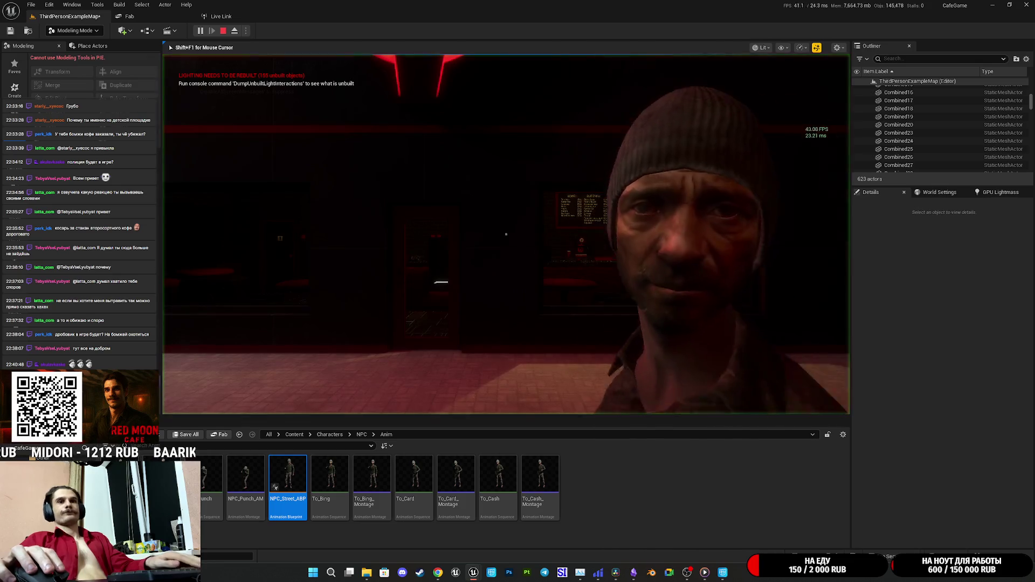
pyautogui.press('F11')
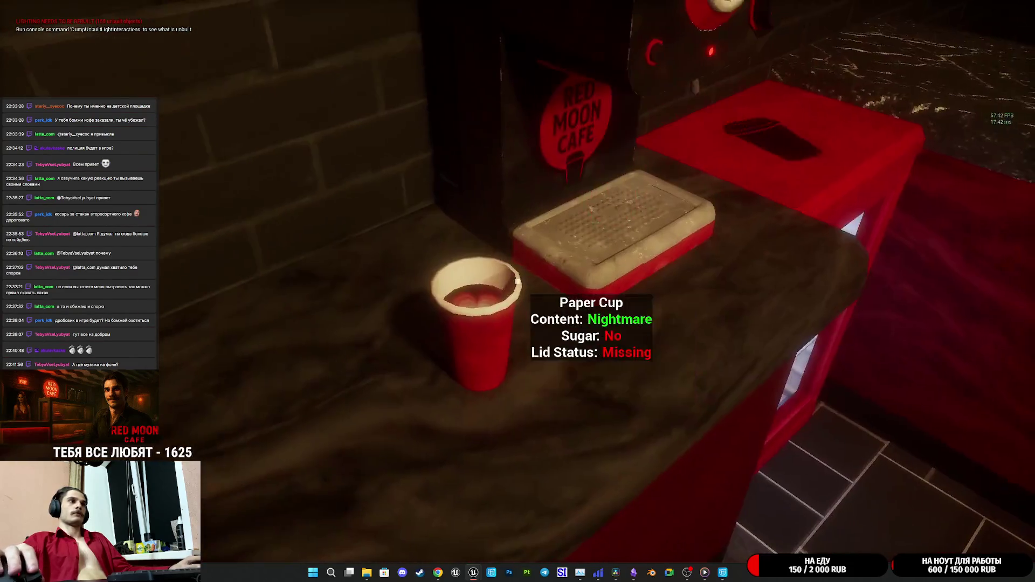
pyautogui.click(517, 281)
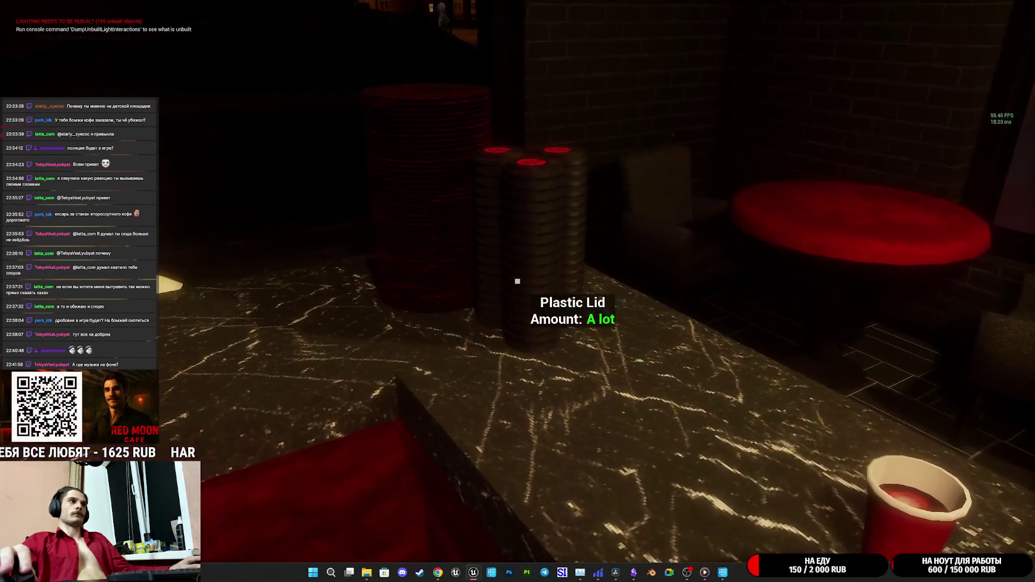
pyautogui.click(518, 280)
pyautogui.click(518, 281)
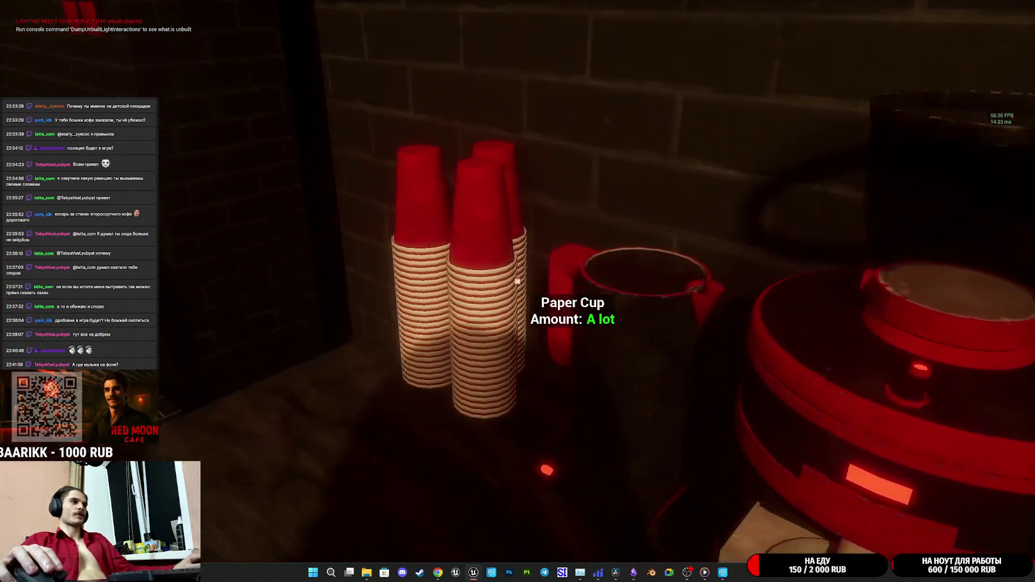
# Step: Set a fresh paper cup on the machine tray, fill the grinder with coffee, and take the portafilter
pyautogui.click(517, 282)
pyautogui.click(517, 282)
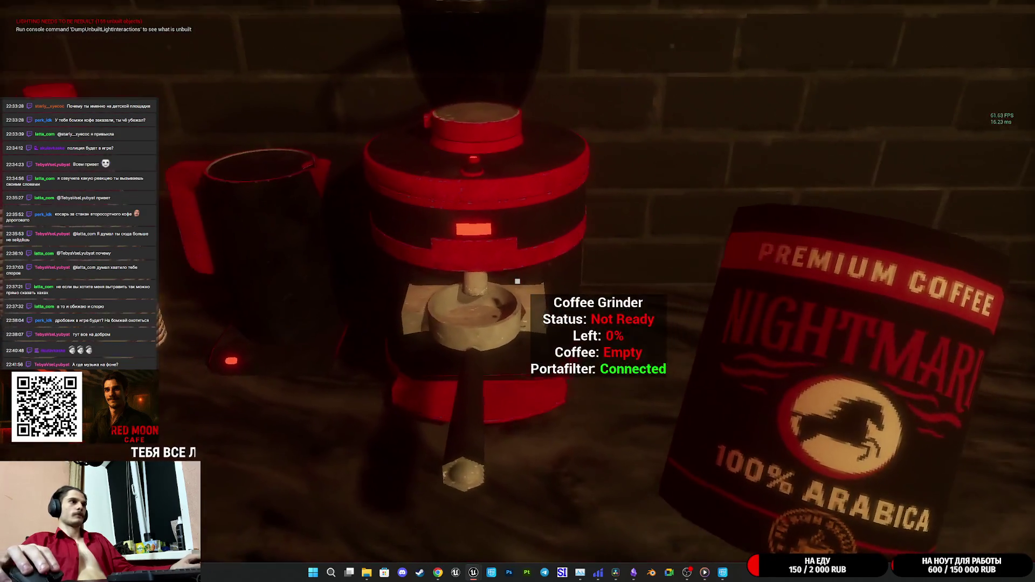
pyautogui.click(517, 282)
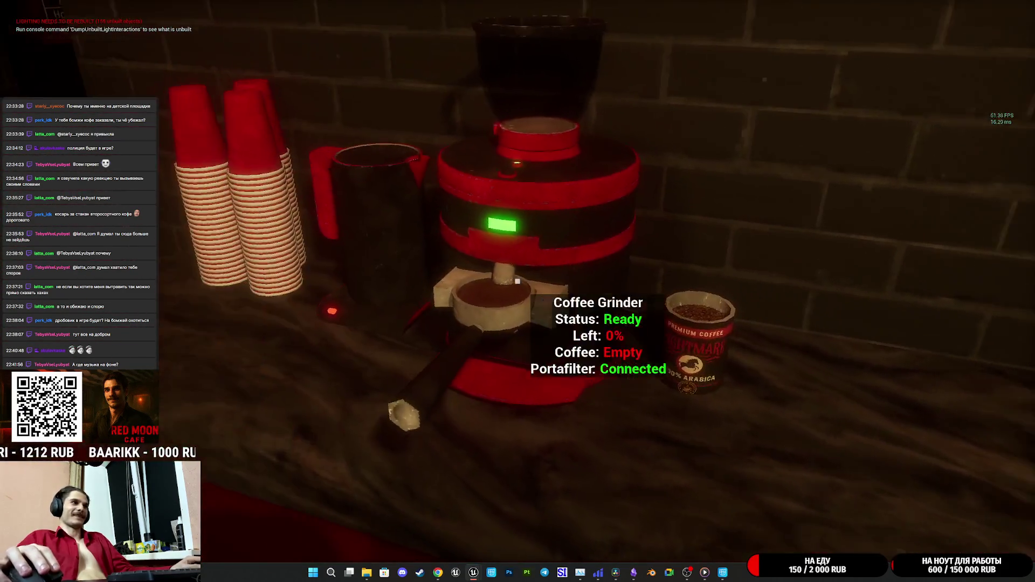
pyautogui.click(516, 281)
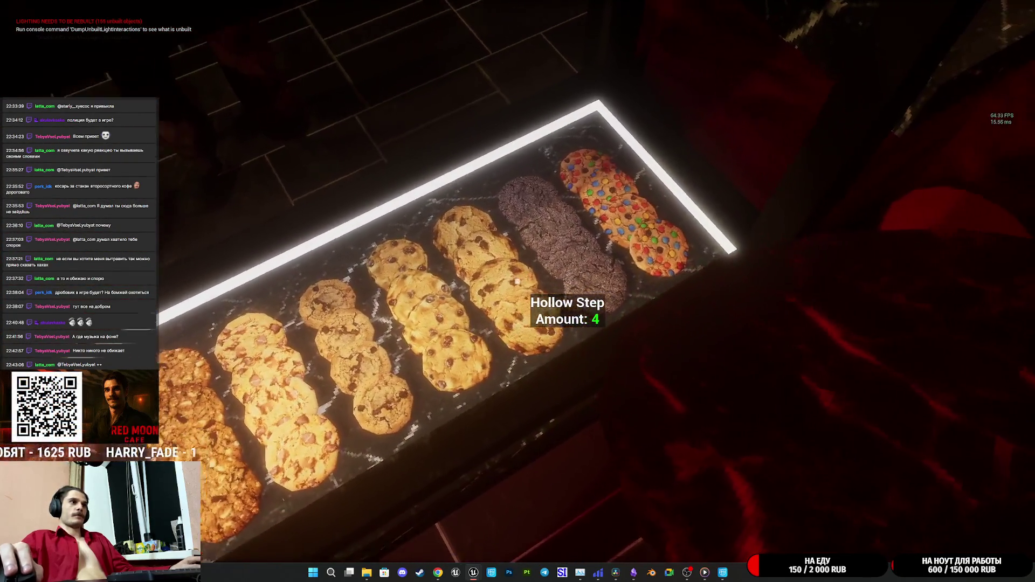
# Step: Serve a Hollow Step cookie plate, take the customer's banknote, and set the coffee cup beside it
pyautogui.click(517, 282)
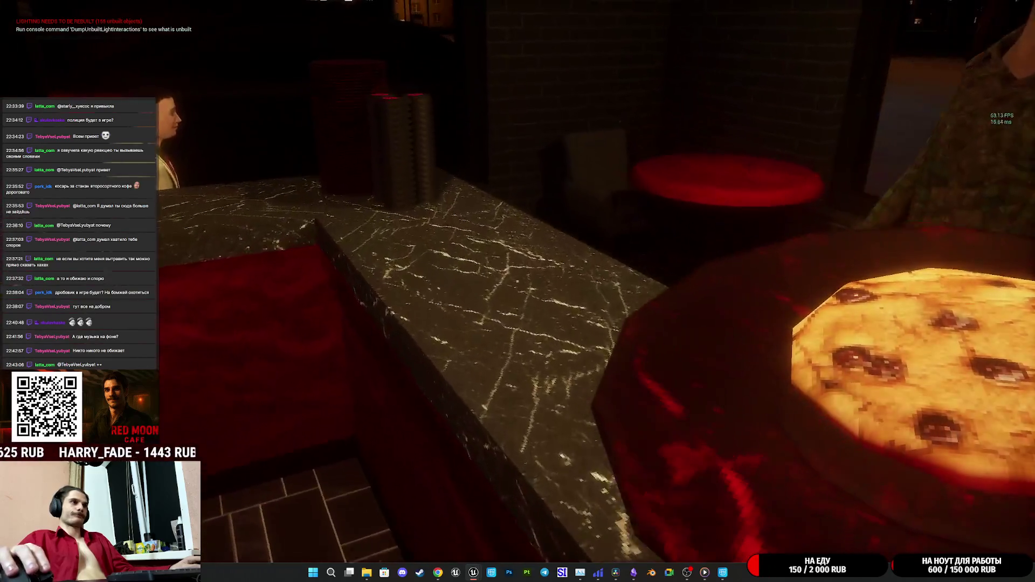
pyautogui.click(517, 281)
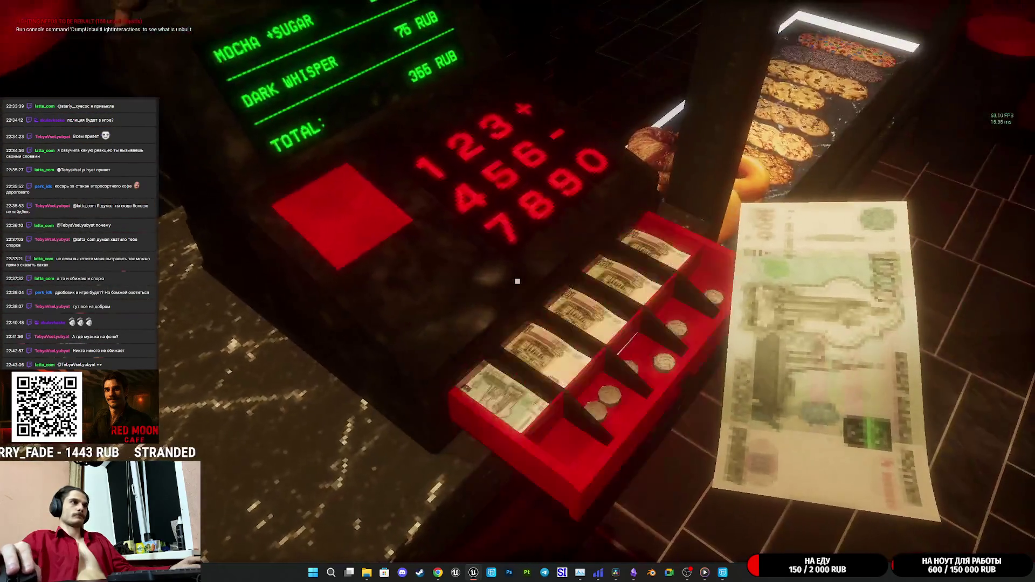
pyautogui.click(518, 281)
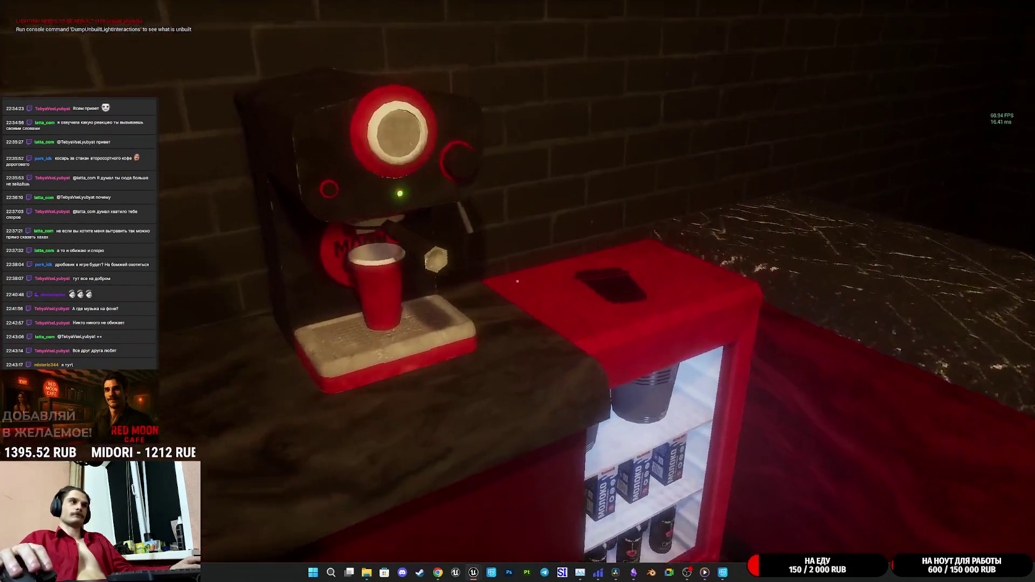
pyautogui.click(517, 281)
pyautogui.click(517, 281)
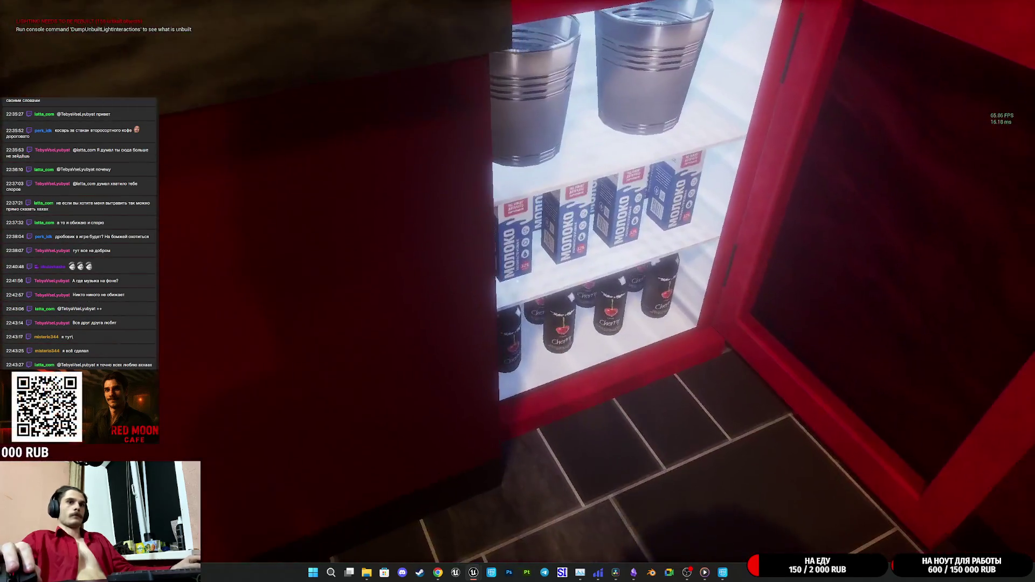
# Step: Bring the milk carton from the fridge and a Nightmare cacao pack to the counter
pyautogui.click(518, 281)
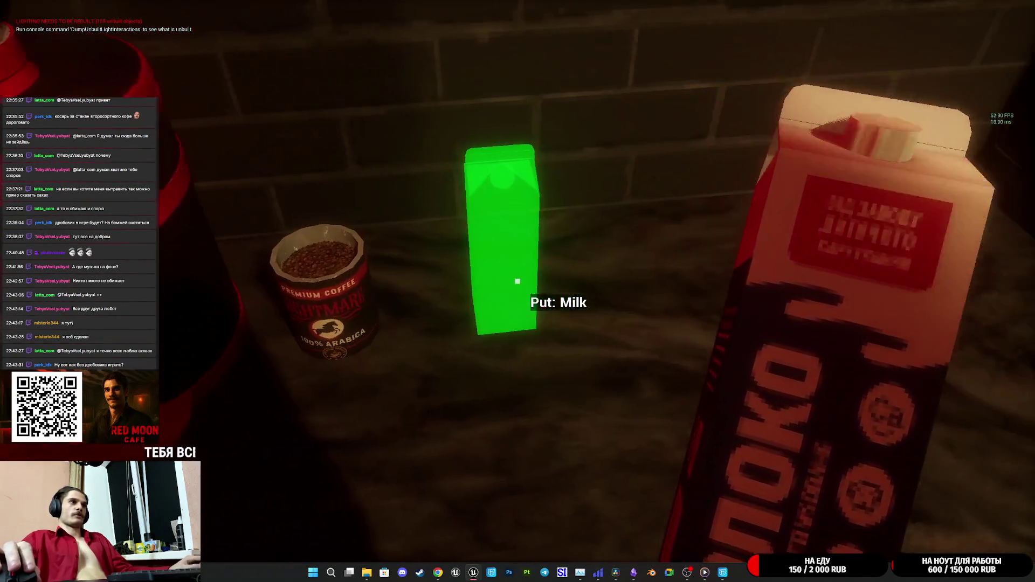
pyautogui.click(517, 281)
pyautogui.press('w')
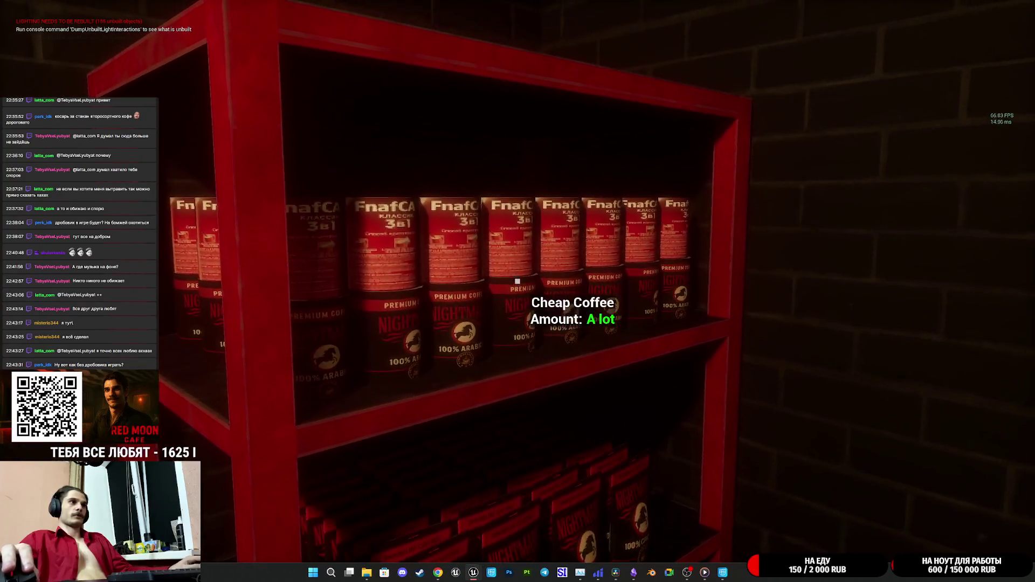
pyautogui.click(517, 281)
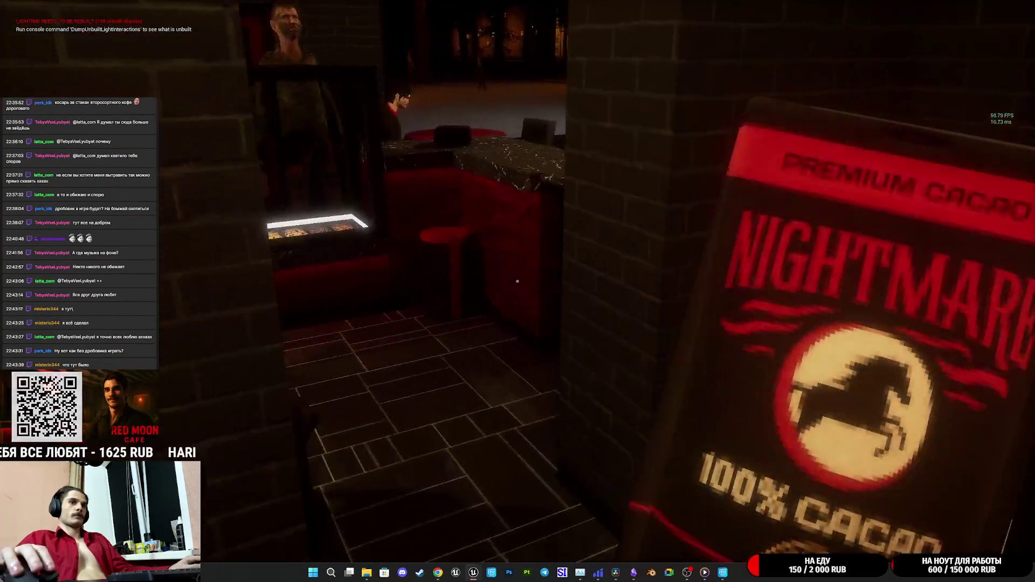
pyautogui.press('w')
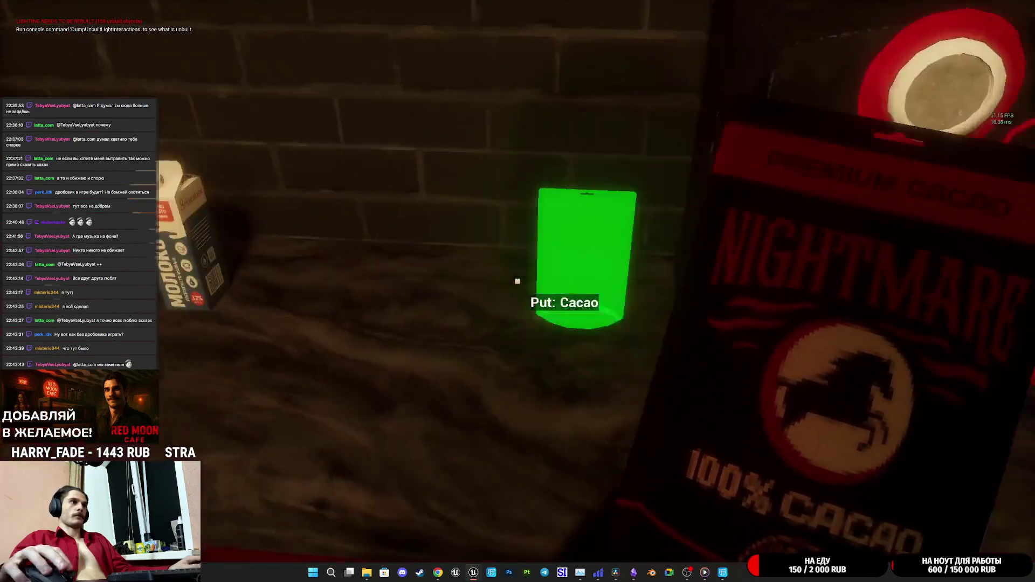
pyautogui.click(518, 281)
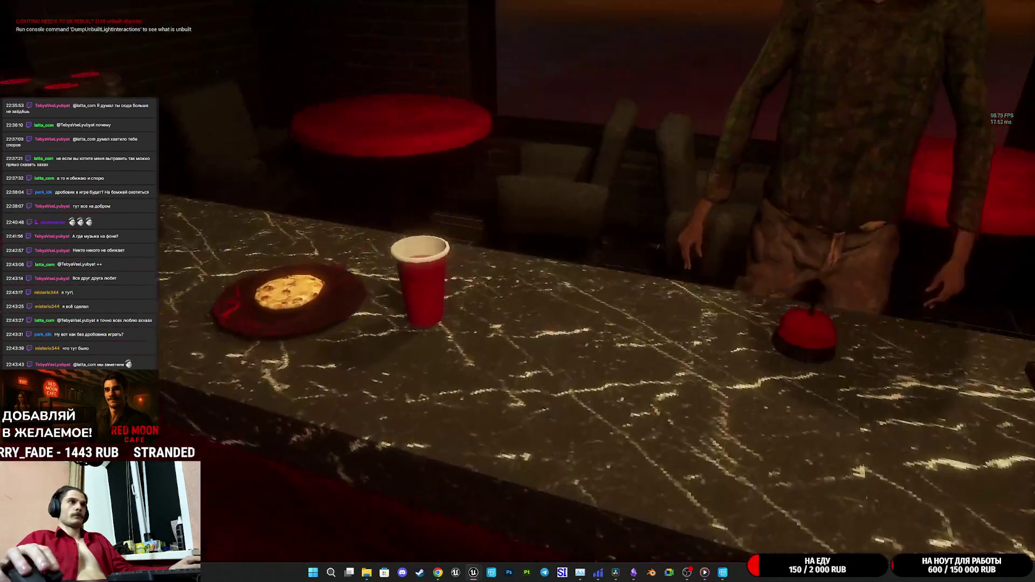
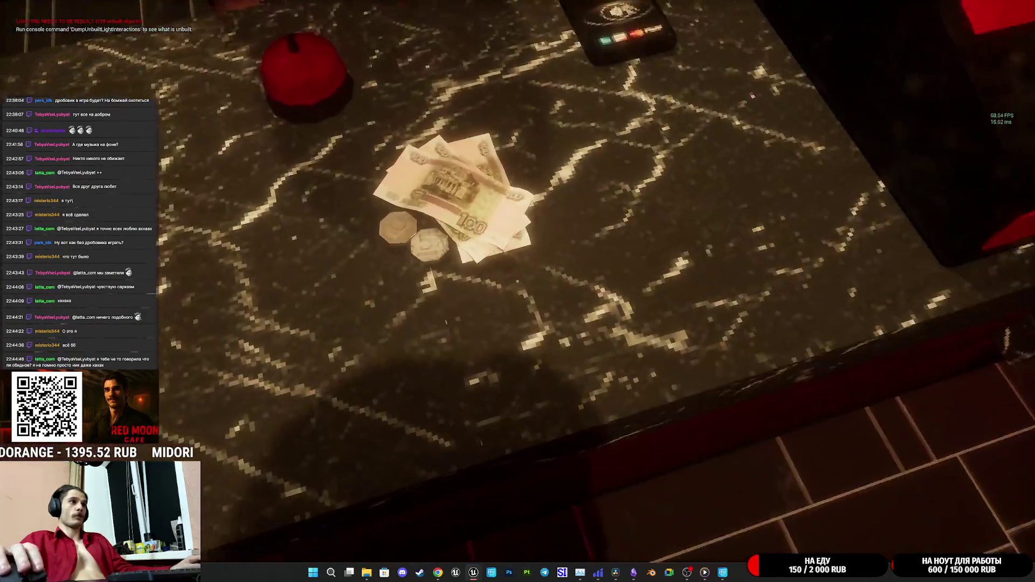
# Step: Pick up the 100-ruble notes from the counter and drop them into the register drawer
pyautogui.press('e')
pyautogui.click(518, 281)
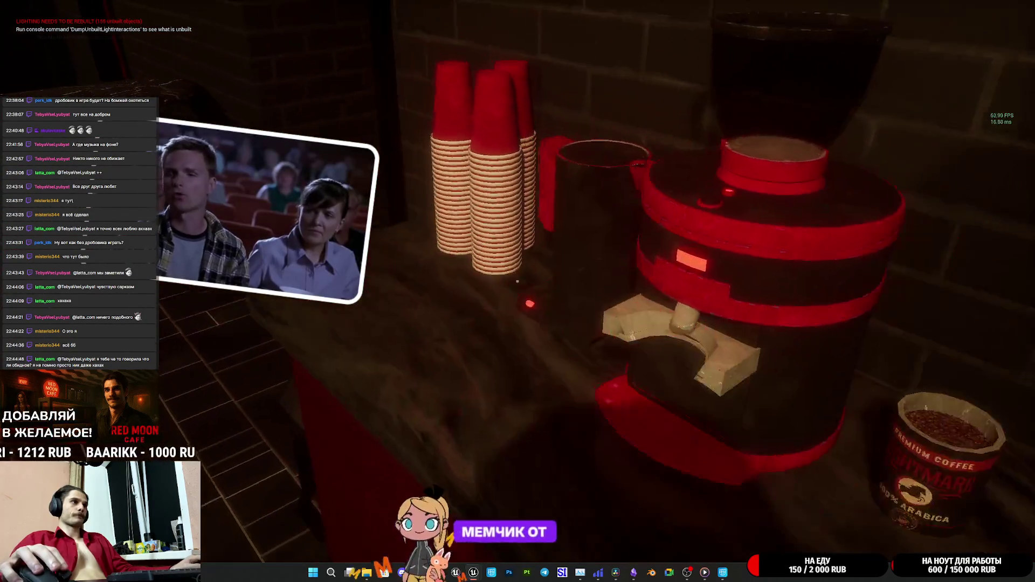
pyautogui.press('w')
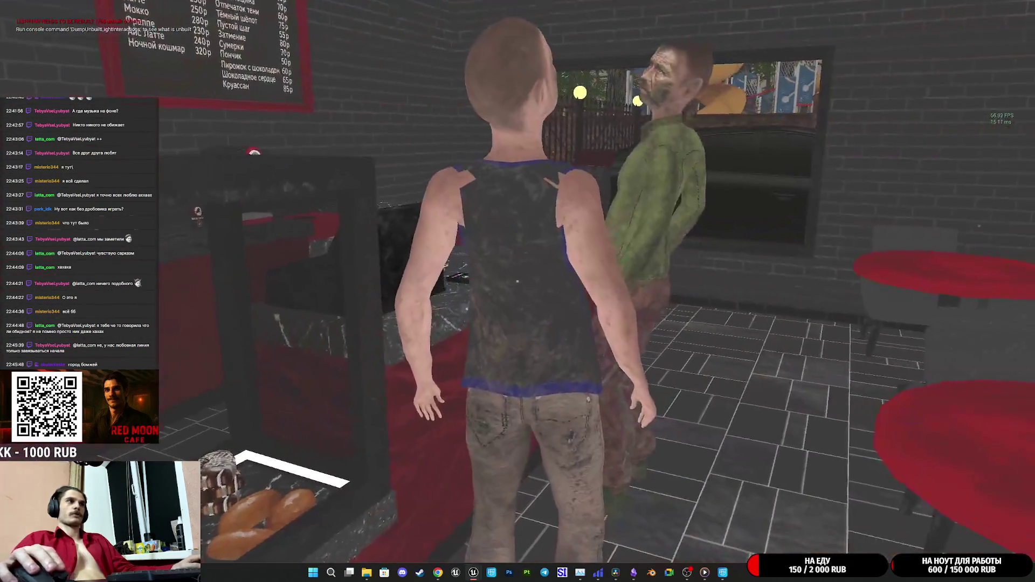
# Step: Switch the view to lit rendering with shadows and walk across the café toward the restroom
pyautogui.press('F3')
pyautogui.press('w')
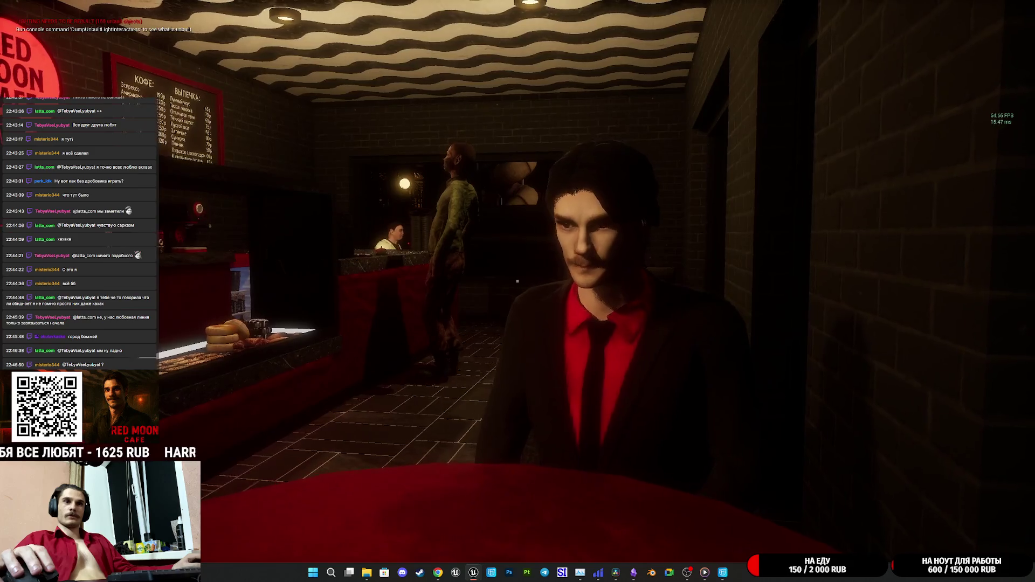
pyautogui.press('w')
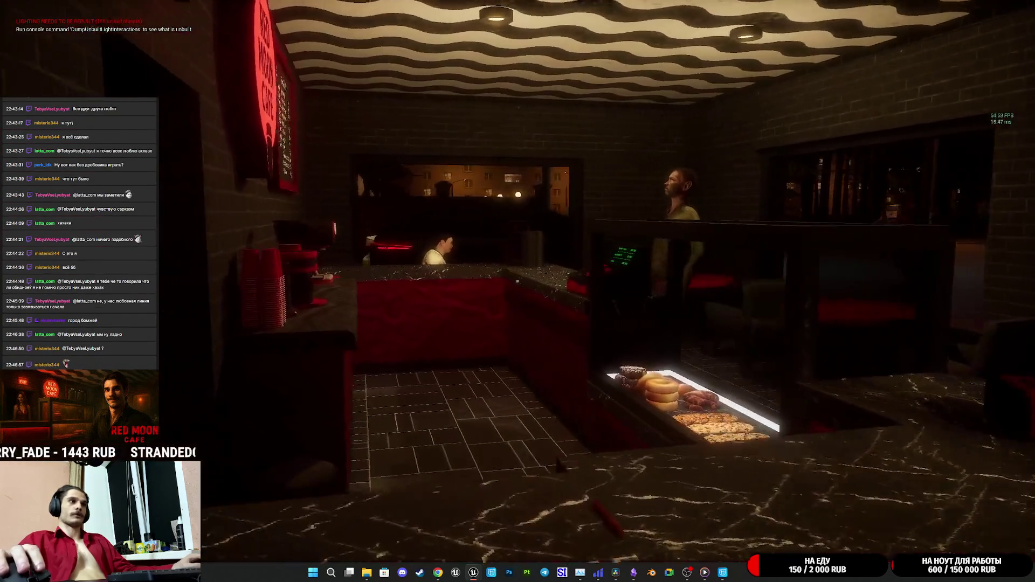
# Step: Shove the NPC at the bakery counter to knock him down, then back away
pyautogui.press('w')
pyautogui.press('w')
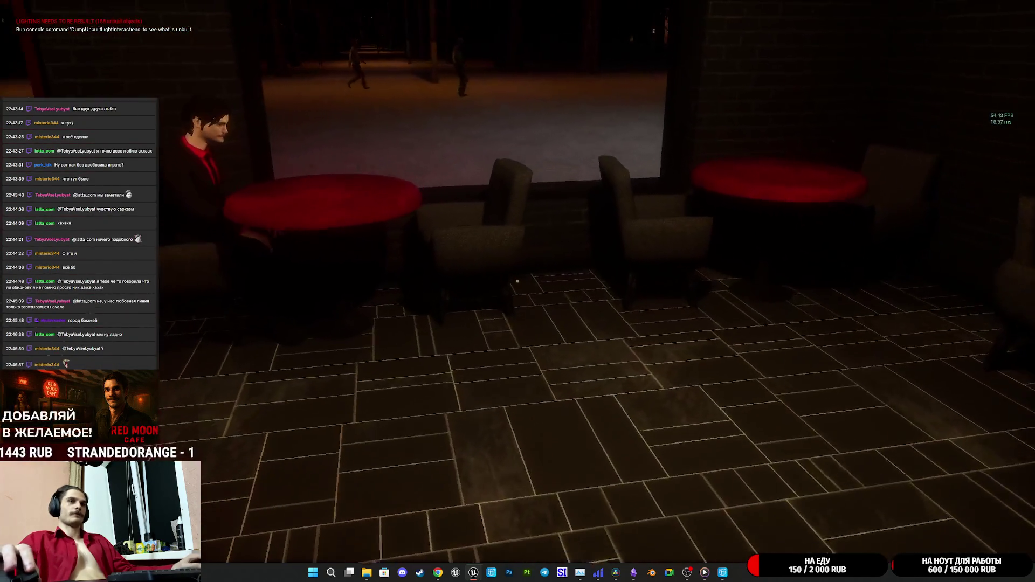
pyautogui.press('w')
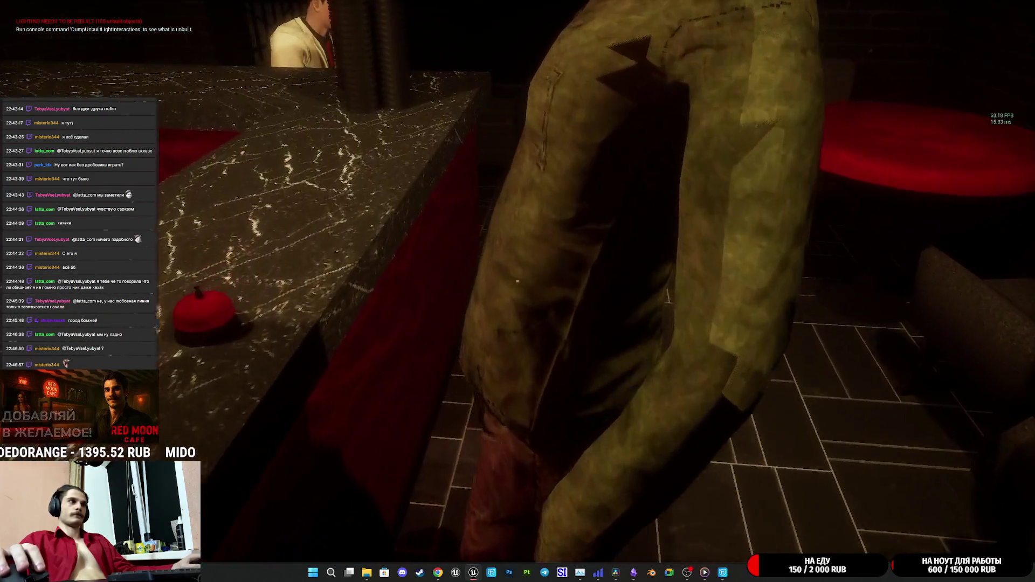
pyautogui.click(517, 281)
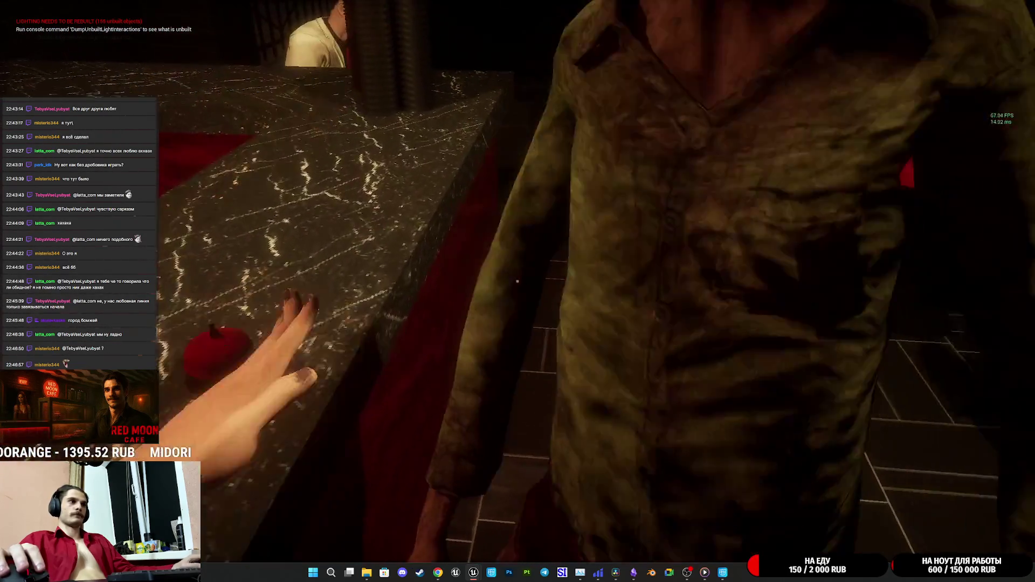
pyautogui.press('s')
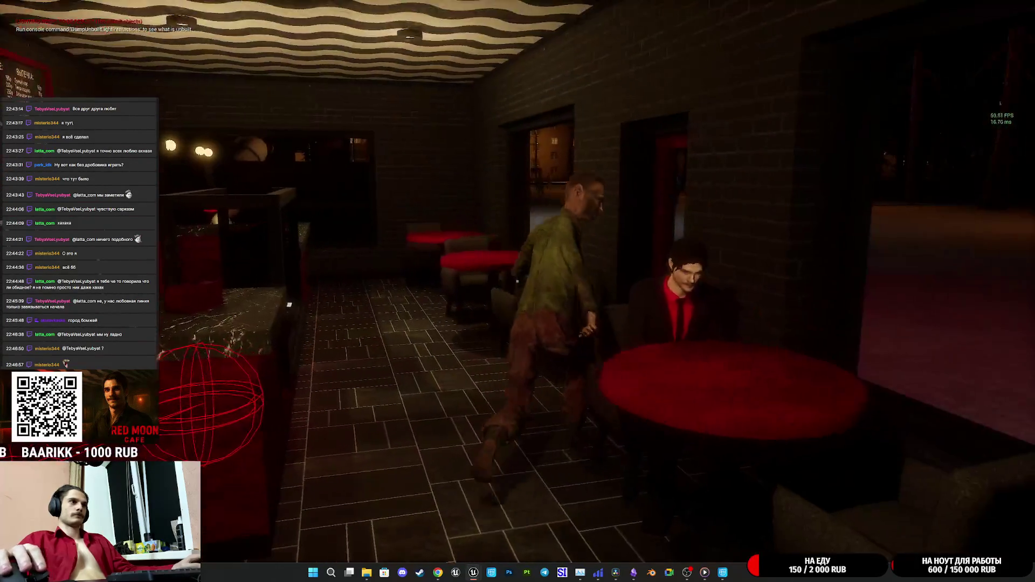
# Step: Walk out the red-framed doorway and across the plaza along the iron fence
pyautogui.press('w')
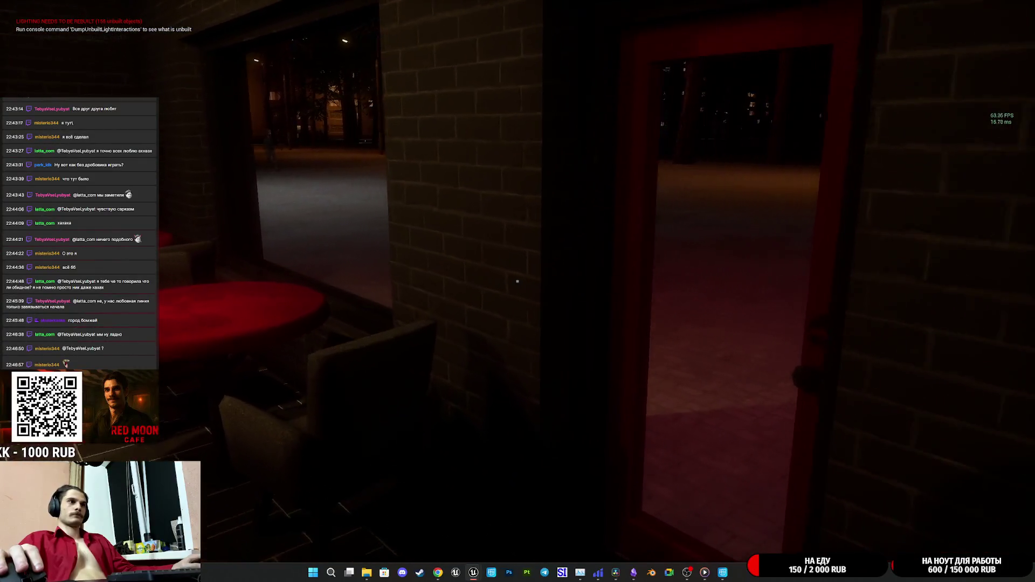
pyautogui.press('w')
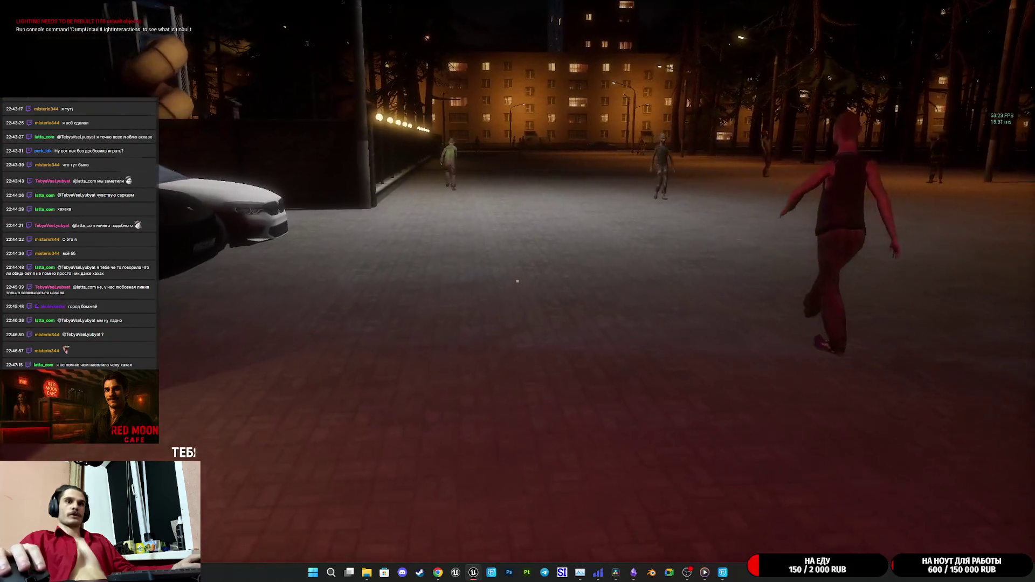
pyautogui.press('w')
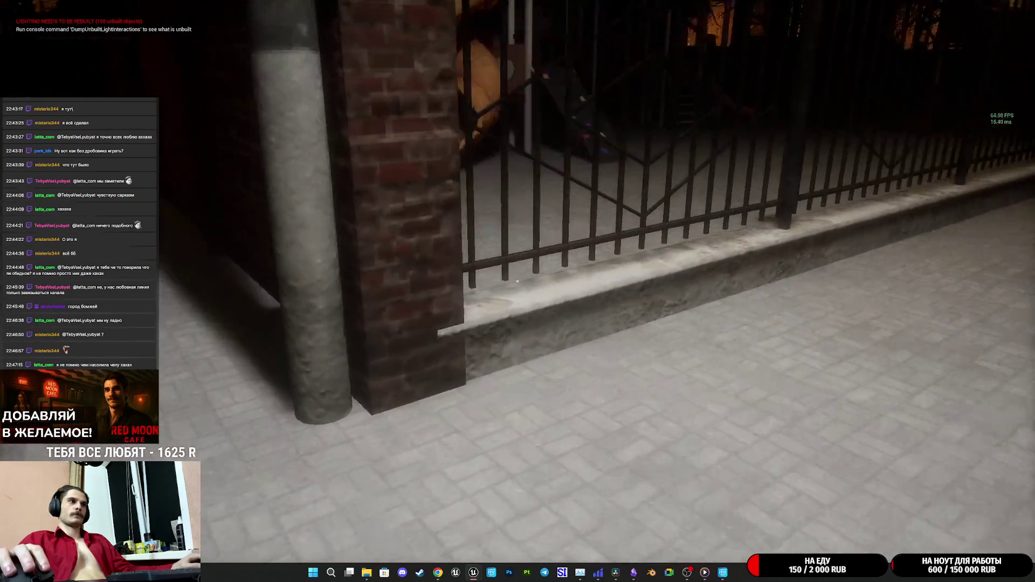
pyautogui.press('e')
pyautogui.press('w')
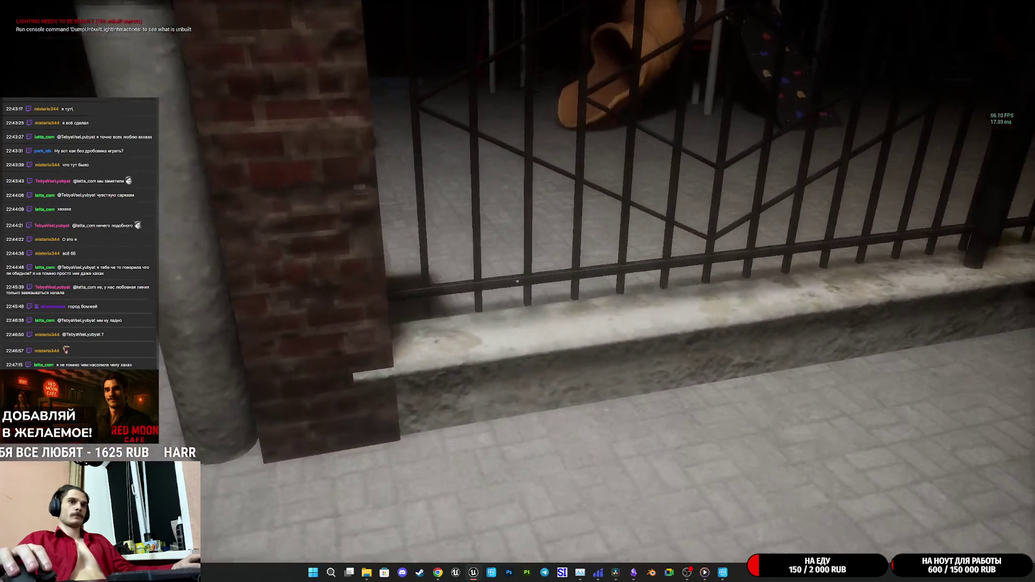
pyautogui.press('e')
pyautogui.press('e')
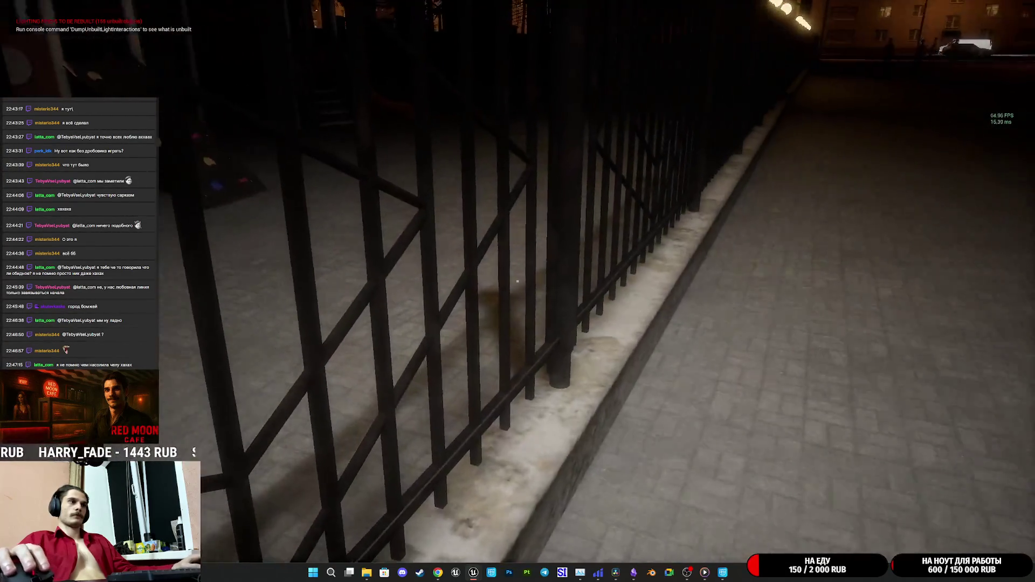
pyautogui.press('e')
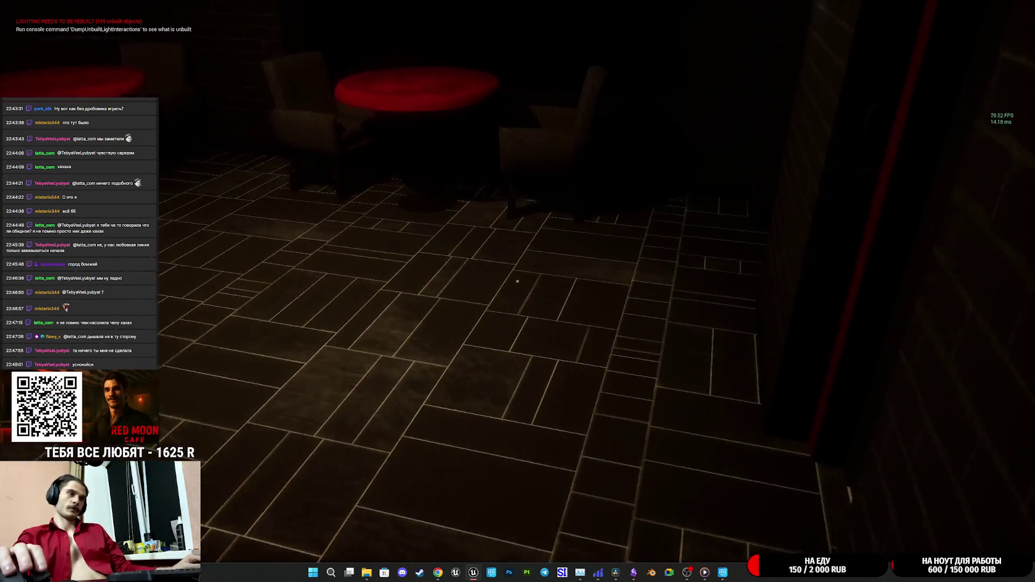
# Step: Knock down the zombie in the park, then stop PIE and restore the full editor layout
pyautogui.press('w')
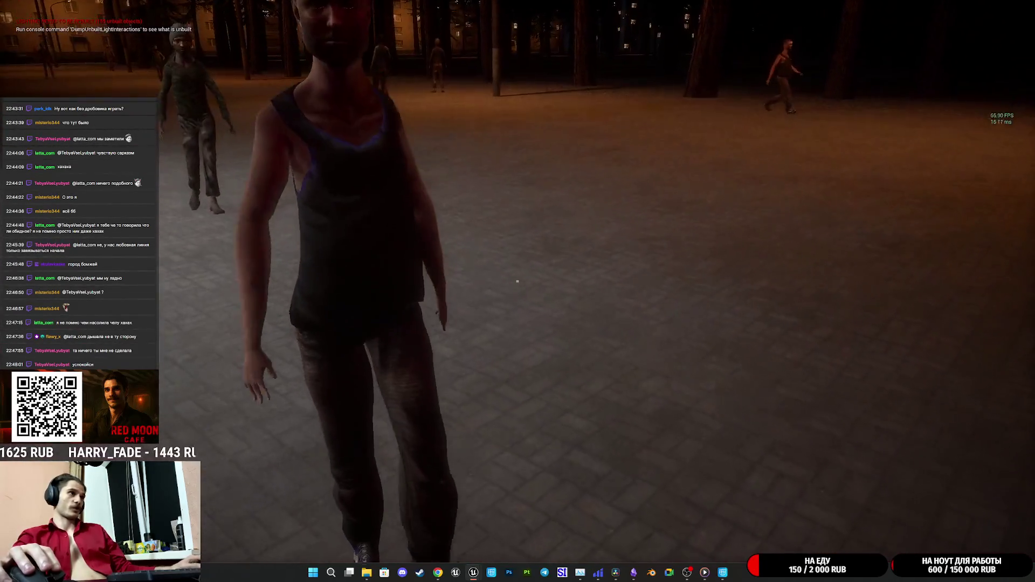
pyautogui.click(517, 281)
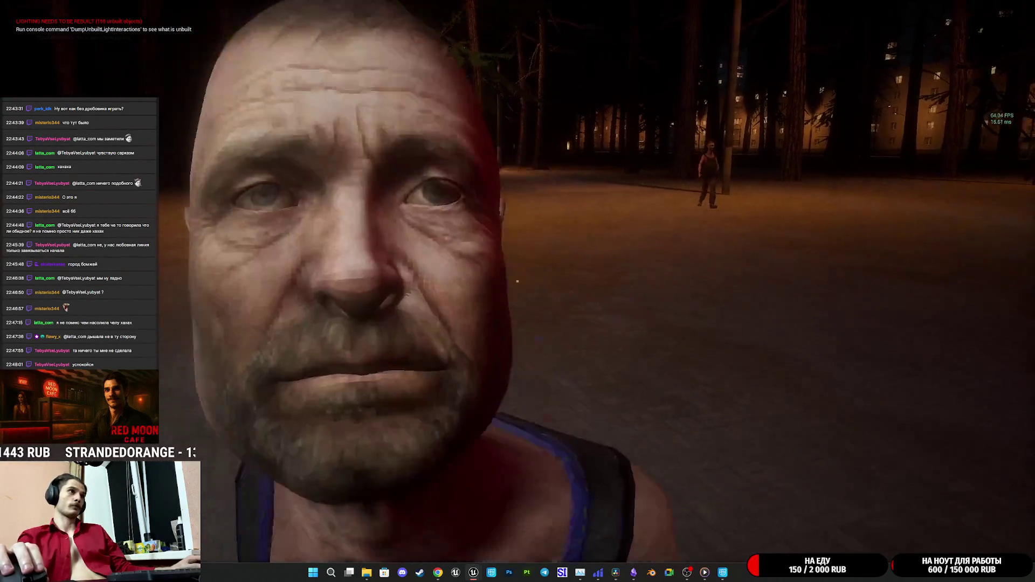
pyautogui.click(518, 281)
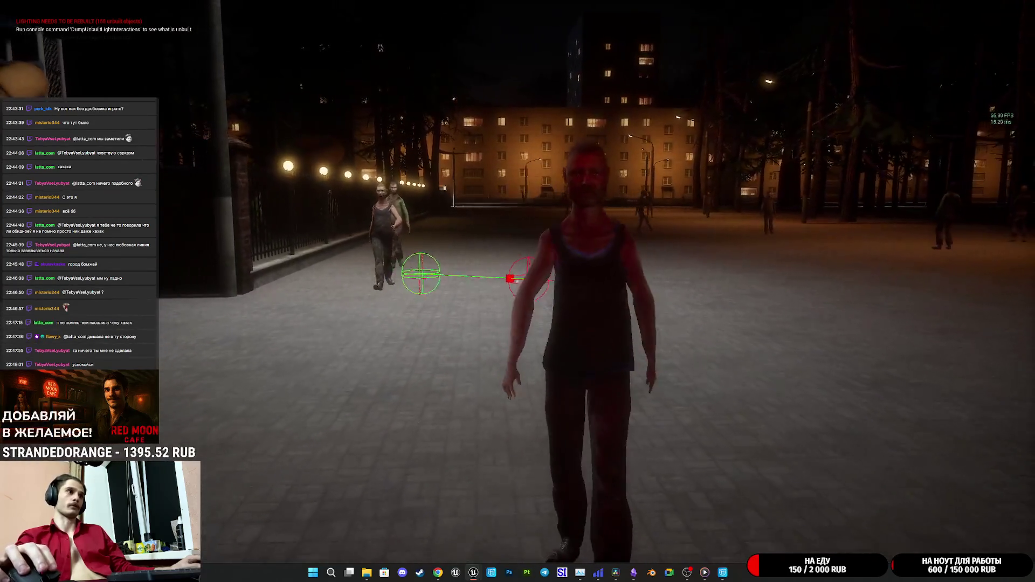
pyautogui.press('Escape')
pyautogui.press('F11')
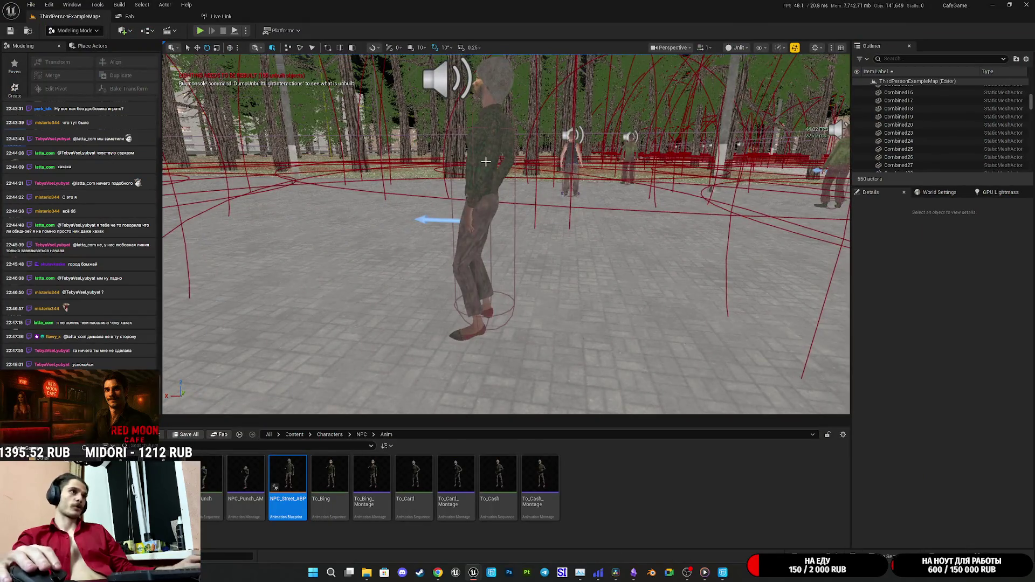
# Step: Select the street NPC and open NPC_Street_BP via Open Blueprint Editor in Details
pyautogui.click(486, 162)
pyautogui.click(1006, 205)
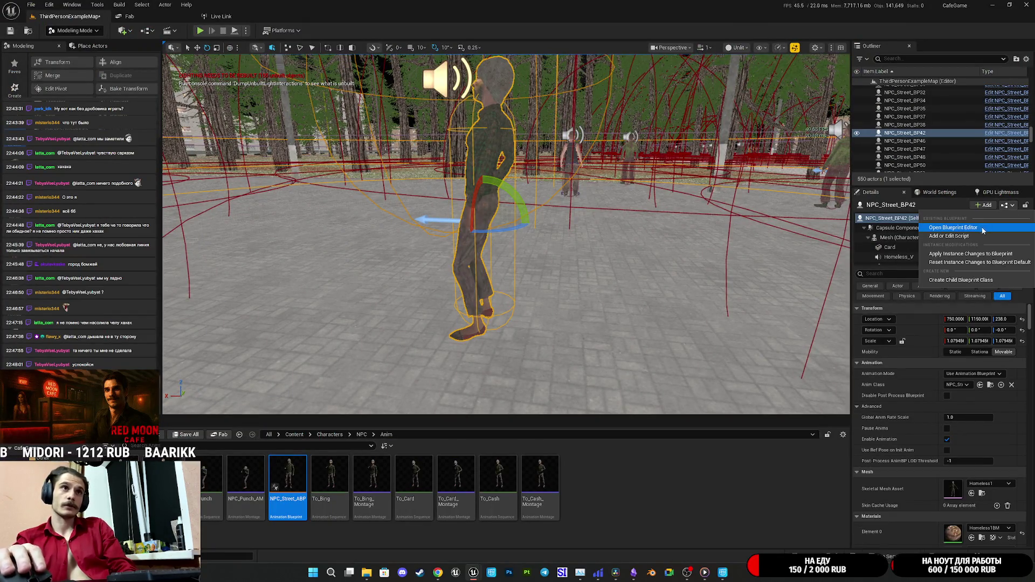
pyautogui.click(980, 229)
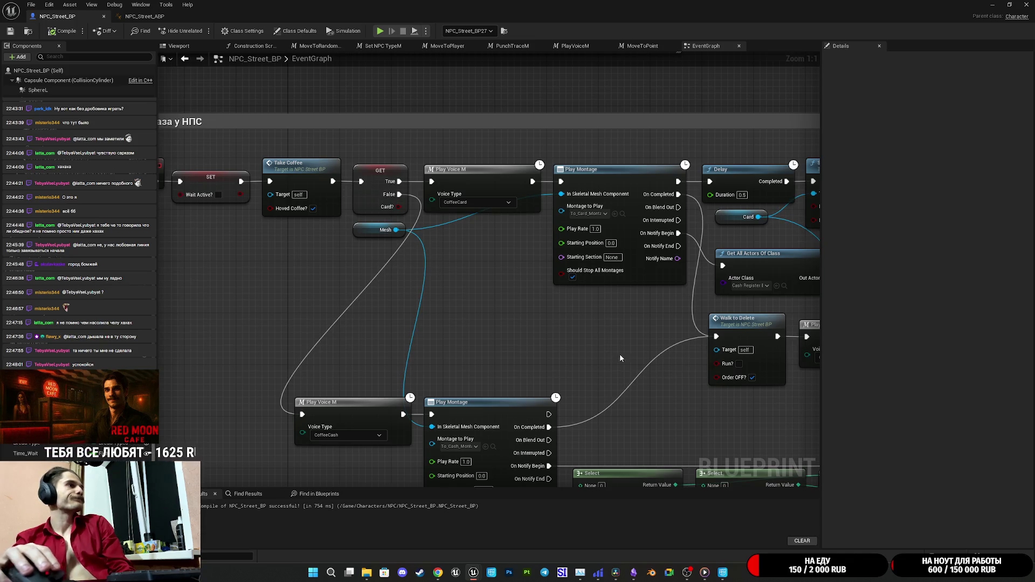
# Step: Pan across the EventGraph to inspect the chase-stopping, PlayVoice and Punch Trace M node groups
pyautogui.scroll(-6, 541, 338)
pyautogui.scroll(6, 544, 394)
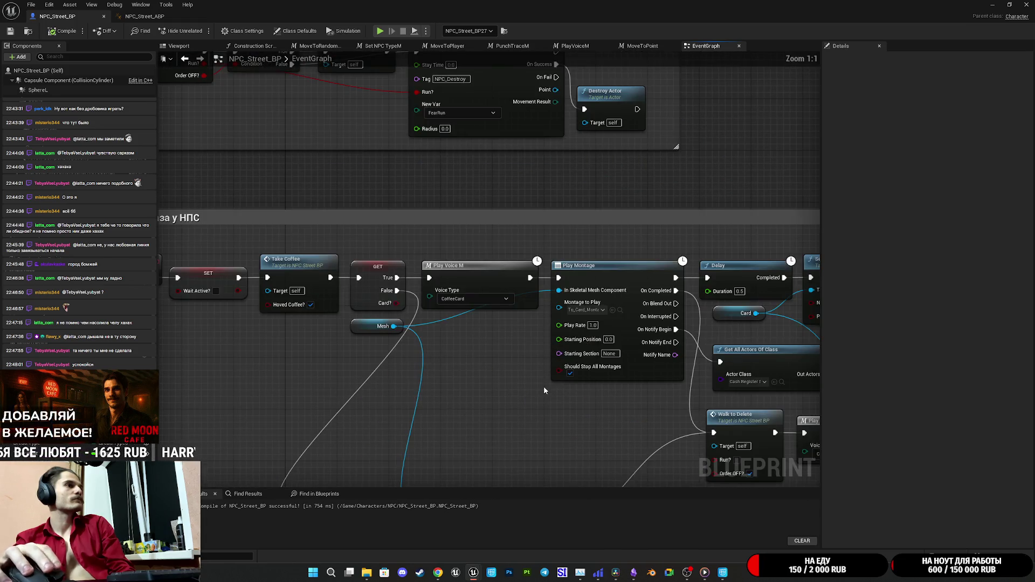
pyautogui.moveTo(592, 275)
pyautogui.mouseDown()
pyautogui.moveTo(580, 282)
pyautogui.moveTo(556, 213)
pyautogui.moveTo(584, 345)
pyautogui.mouseUp()
pyautogui.scroll(-2, 583, 341)
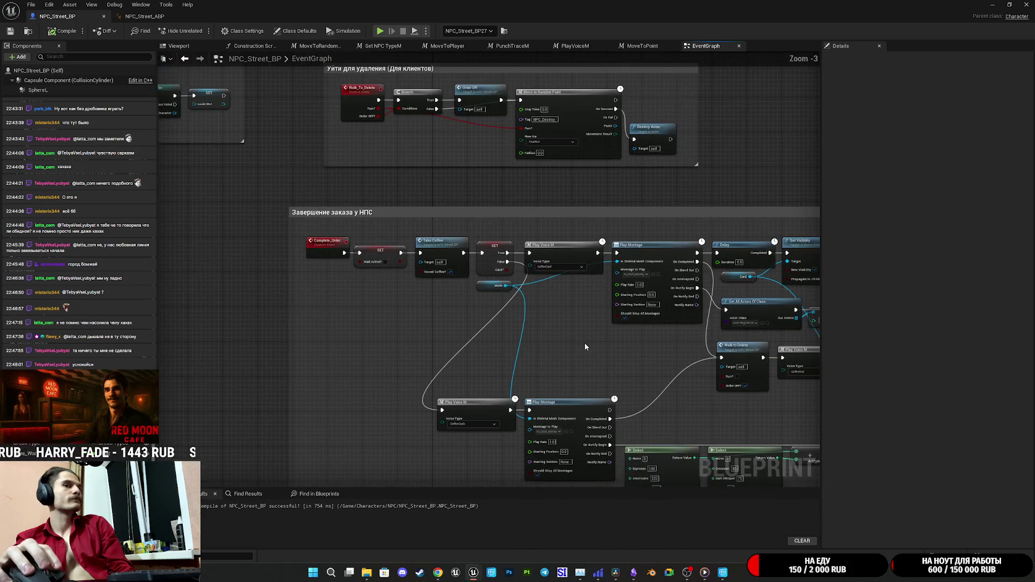
pyautogui.scroll(-3, 580, 344)
pyautogui.scroll(3, 497, 323)
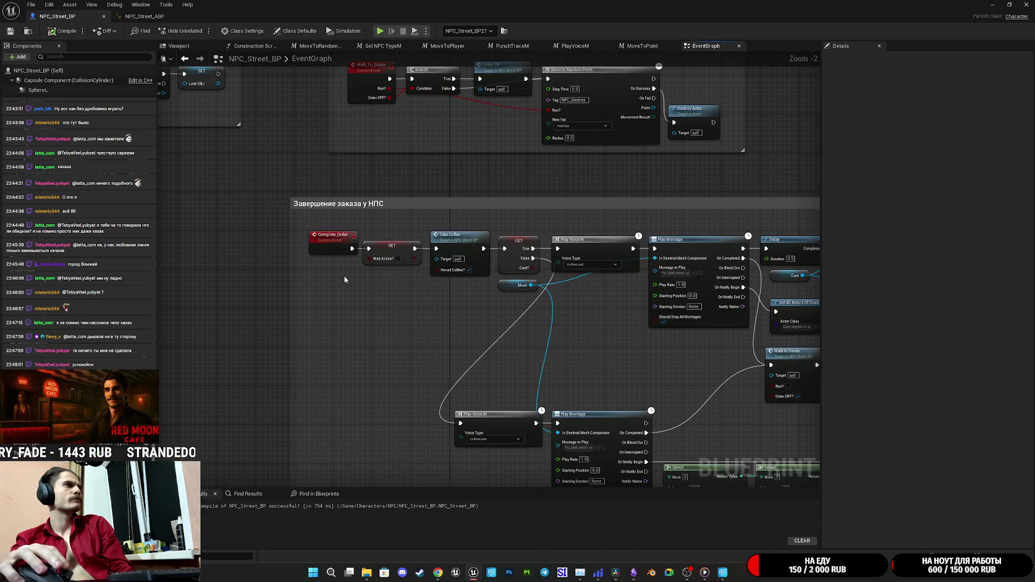
pyautogui.scroll(-3, 344, 279)
pyautogui.scroll(3, 377, 243)
pyautogui.moveTo(377, 242); pyautogui.dragTo(631, 539)
pyautogui.scroll(1, 630, 539)
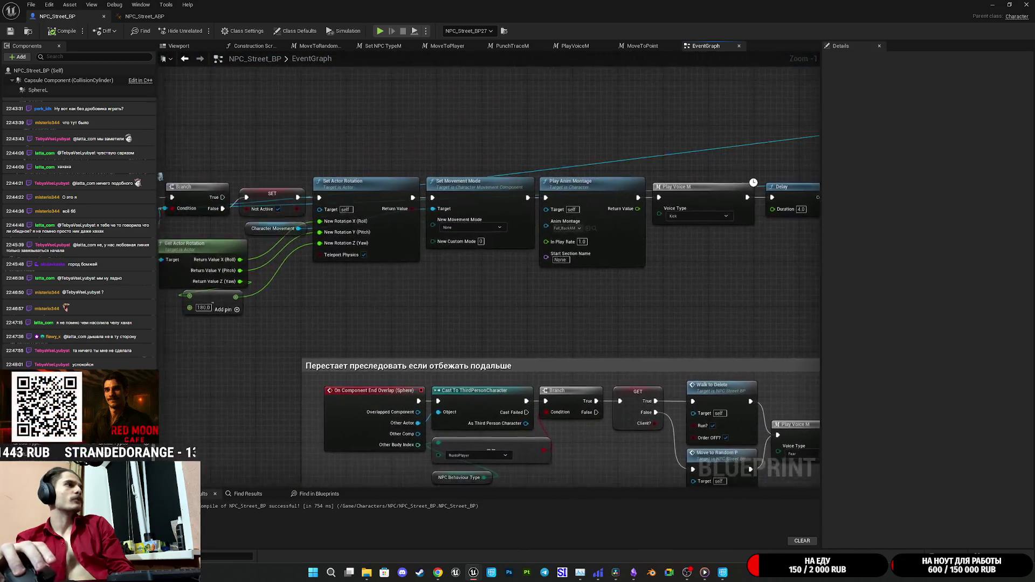
pyautogui.moveTo(421, 345)
pyautogui.mouseDown()
pyautogui.moveTo(730, 363)
pyautogui.moveTo(249, 374)
pyautogui.moveTo(290, 358)
pyautogui.mouseUp()
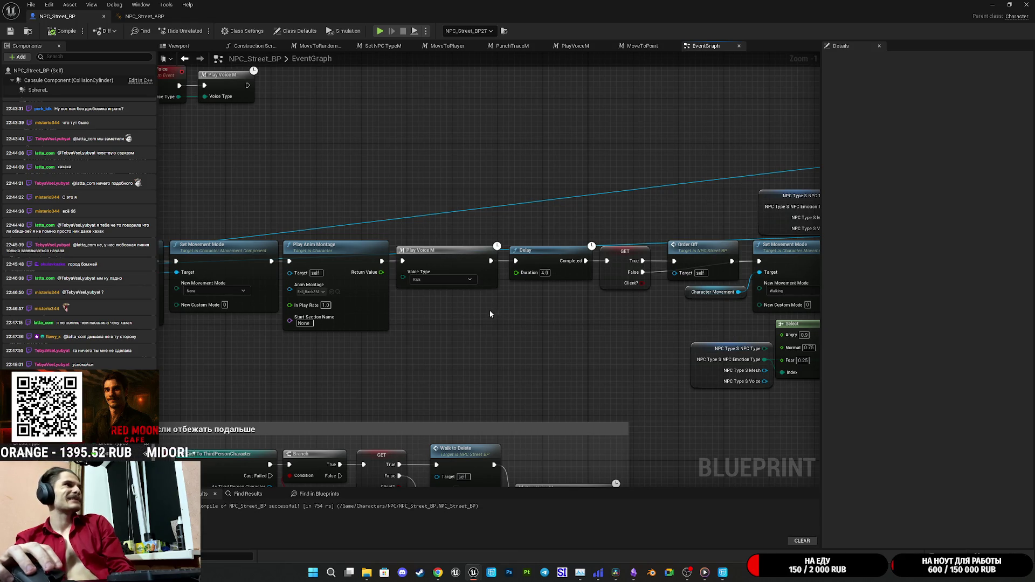
pyautogui.moveTo(572, 299)
pyautogui.mouseDown()
pyautogui.moveTo(816, 307)
pyautogui.moveTo(400, 313)
pyautogui.moveTo(310, 326)
pyautogui.moveTo(313, 318)
pyautogui.mouseUp()
pyautogui.moveTo(619, 312); pyautogui.dragTo(289, 346)
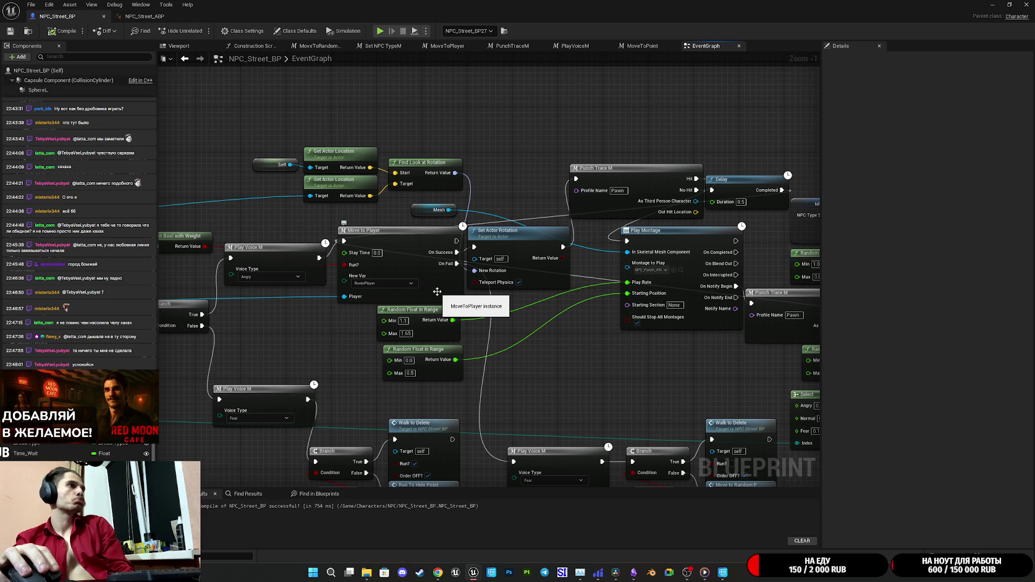
# Step: Inspect the MoveToPlayer macro graph, then open PunchTraceM from the EventGraph
pyautogui.doubleClick(441, 290)
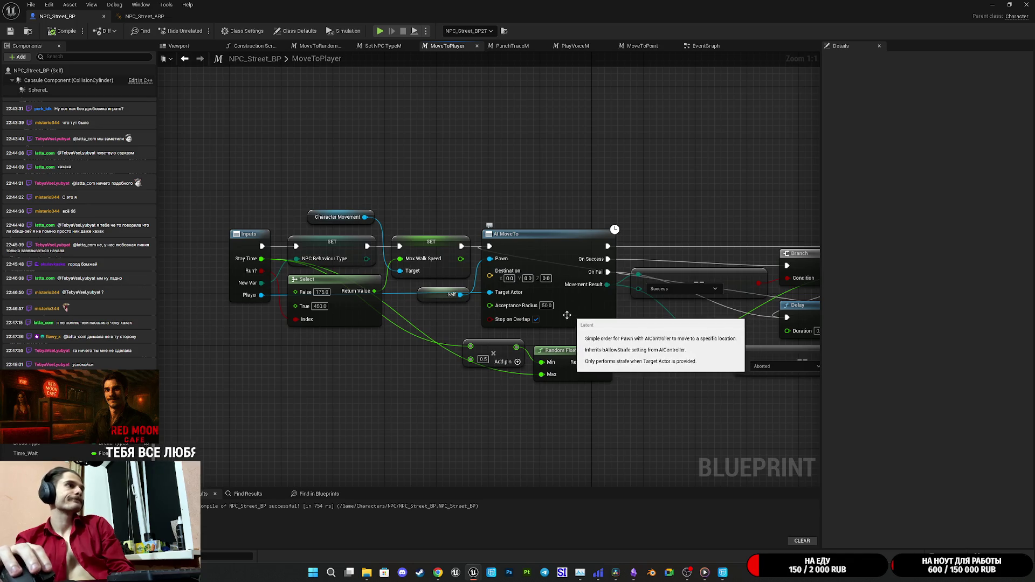
pyautogui.moveTo(692, 294); pyautogui.dragTo(411, 300)
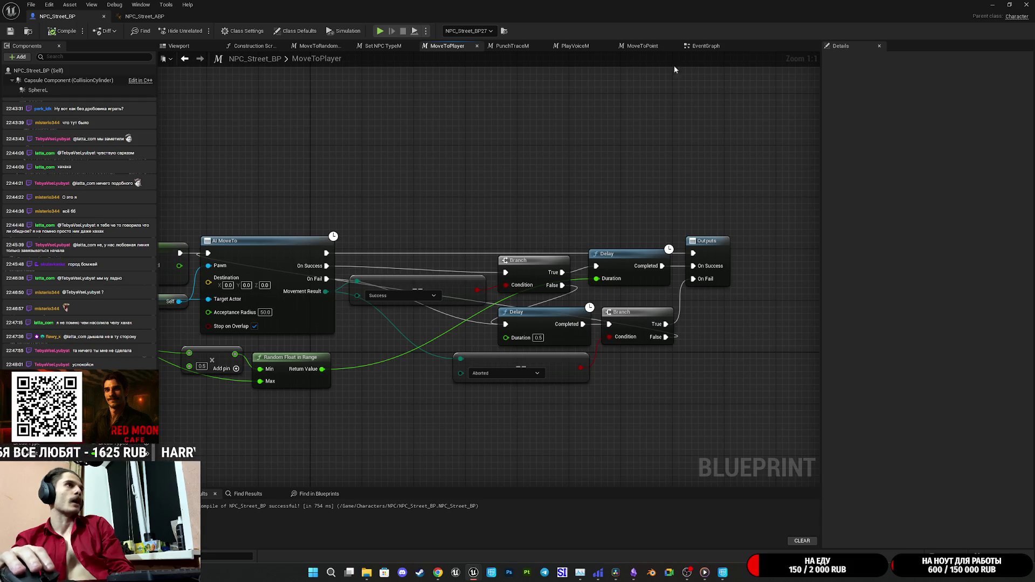
pyautogui.click(697, 48)
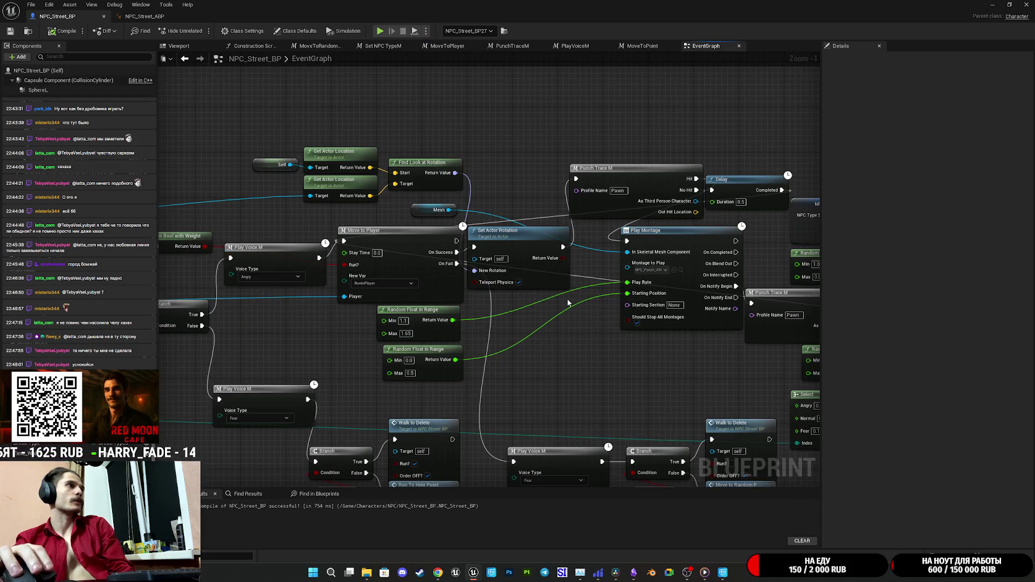
pyautogui.moveTo(561, 302); pyautogui.dragTo(379, 310)
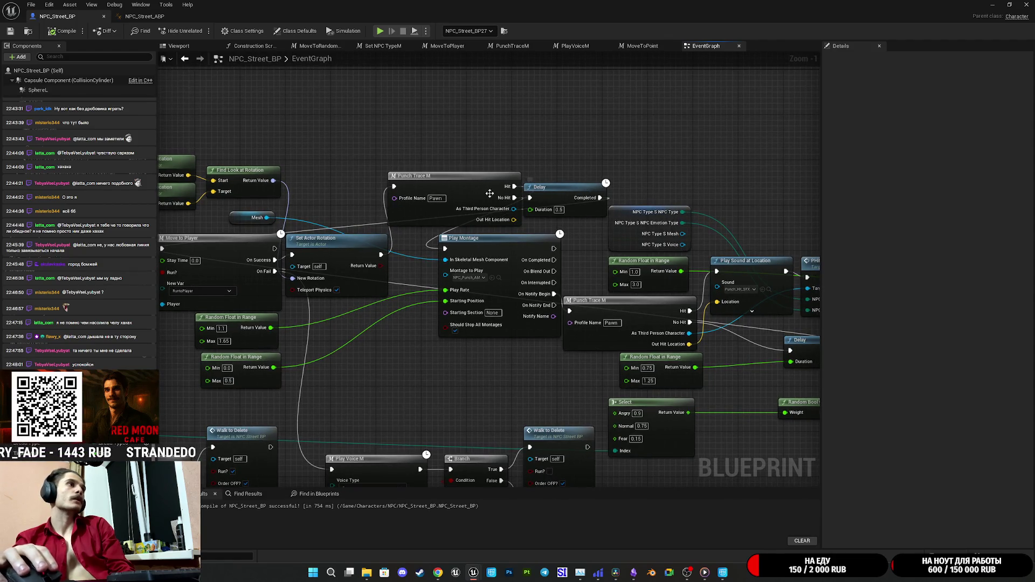
pyautogui.doubleClick(479, 195)
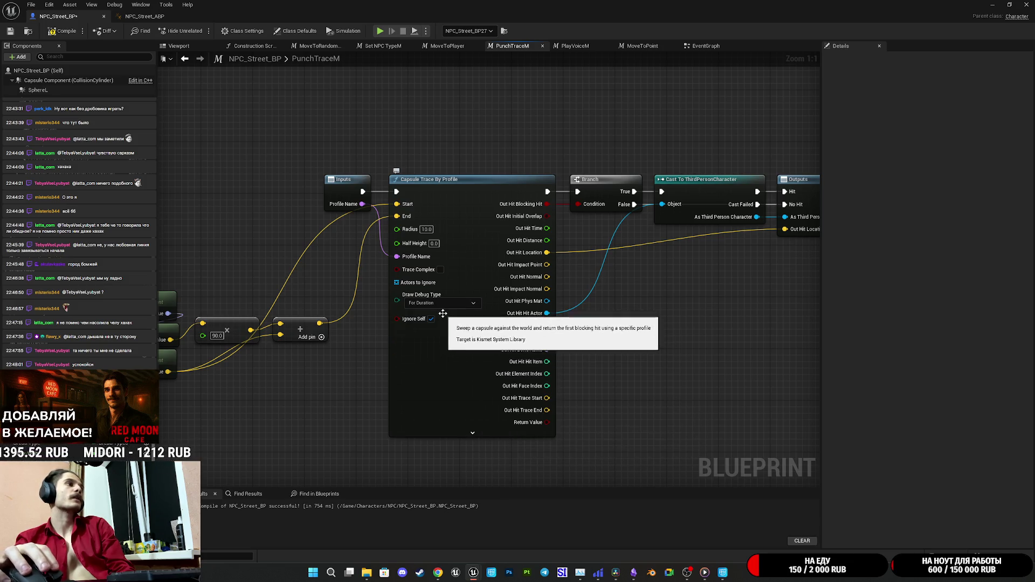
# Step: Expand the Capsule Trace's debug pins, reopen Punch Trace M, and minimize the Blueprint editor
pyautogui.click(479, 433)
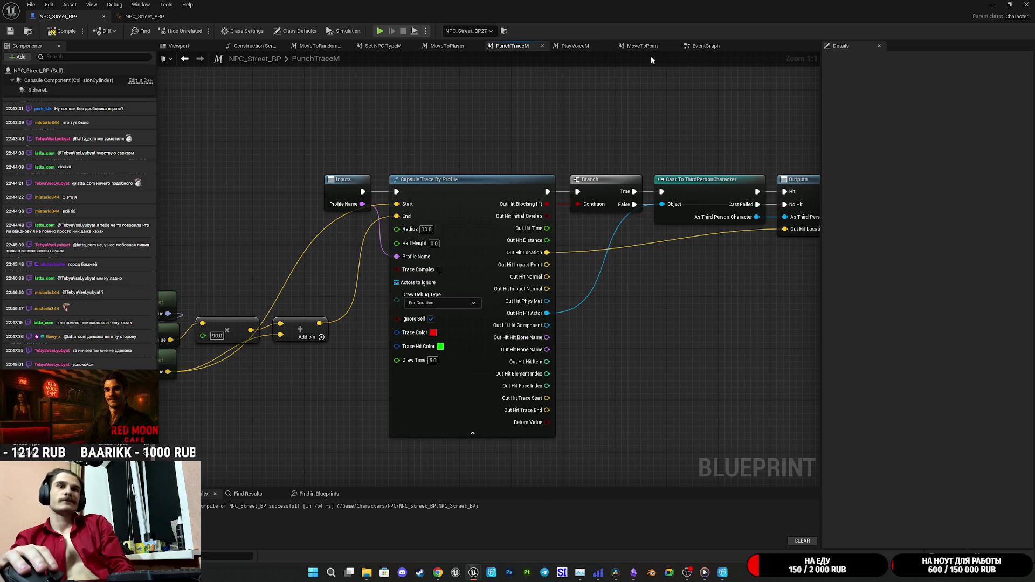
pyautogui.click(704, 47)
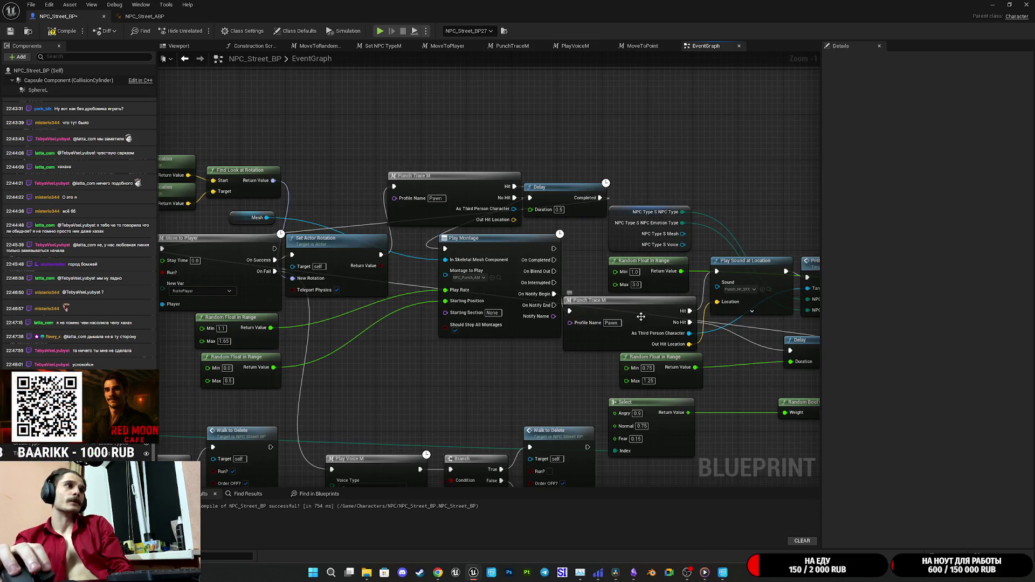
pyautogui.doubleClick(641, 316)
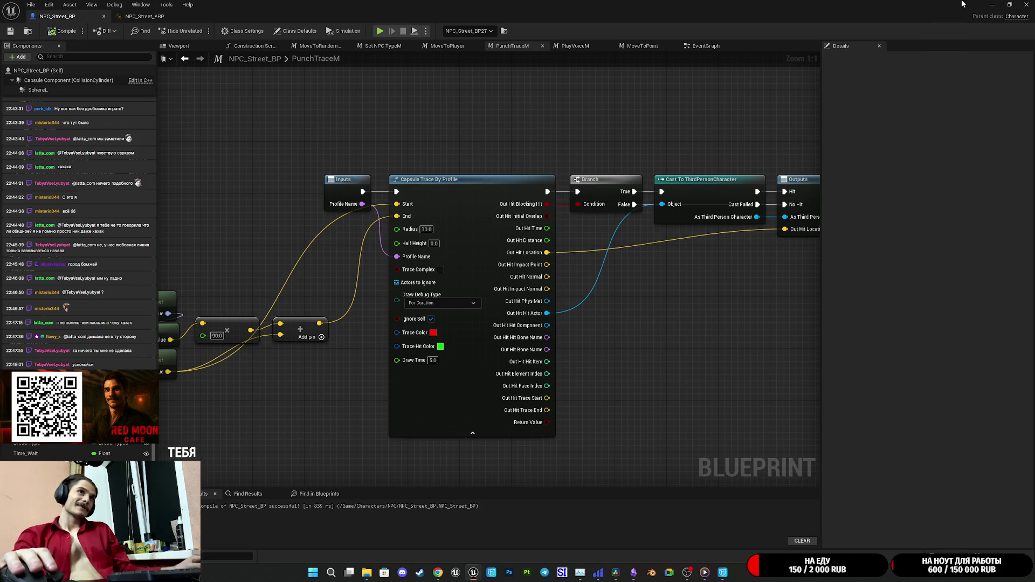
pyautogui.click(992, 4)
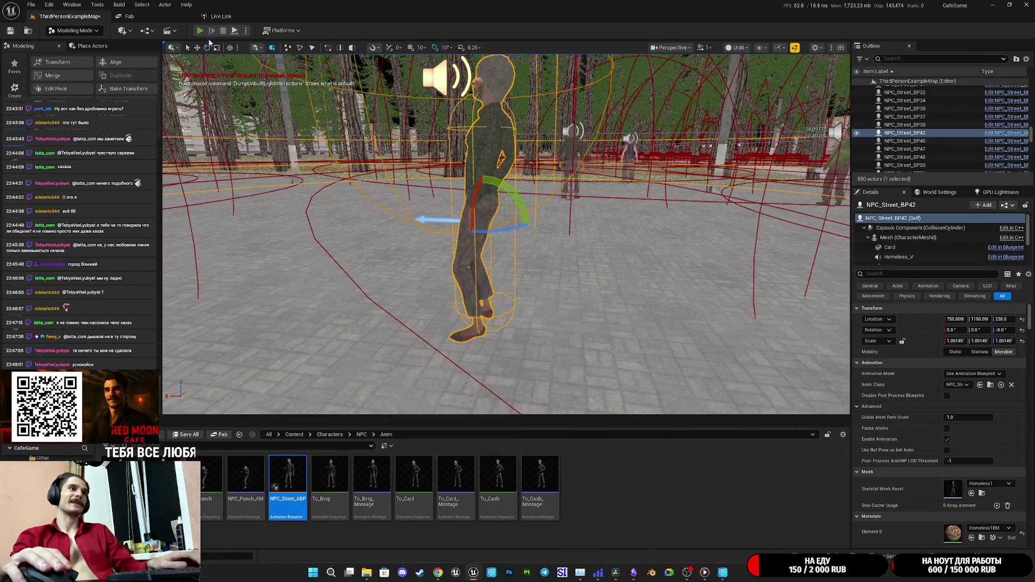
# Step: Play-test touching and grabbing NPCs, stop, and bring NPC_Street_BP back from the taskbar
pyautogui.click(200, 30)
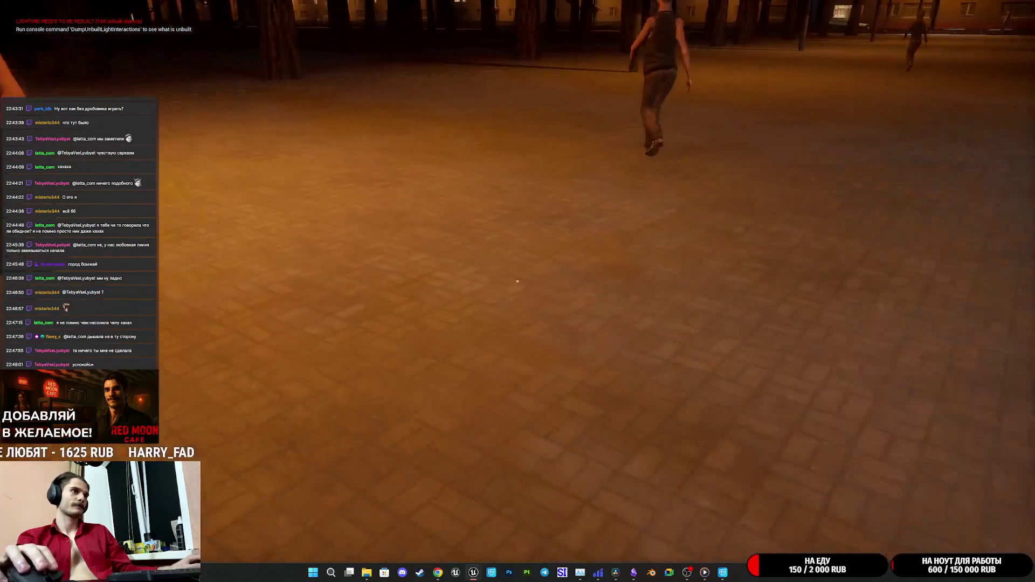
pyautogui.click(517, 280)
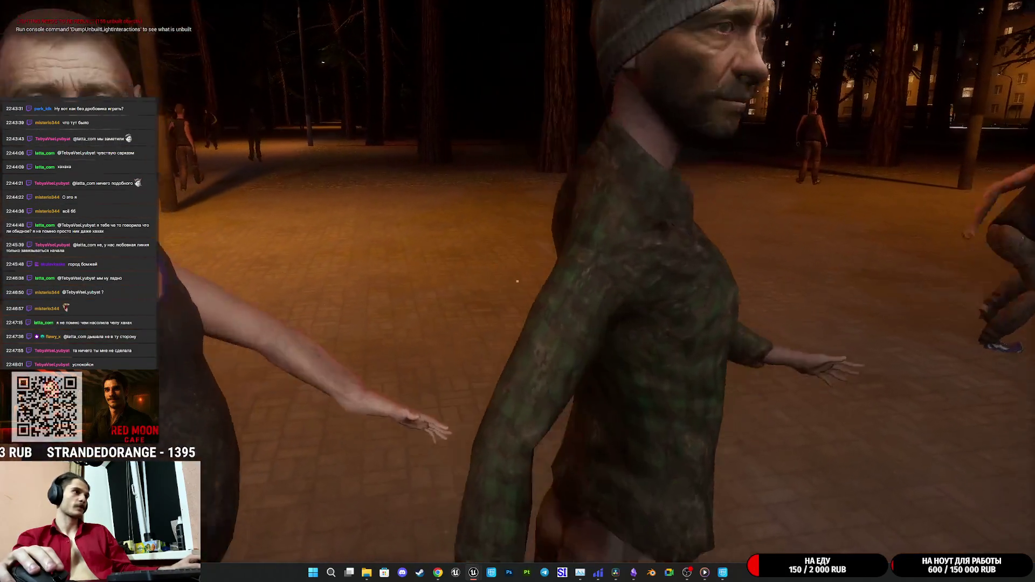
pyautogui.click(517, 281)
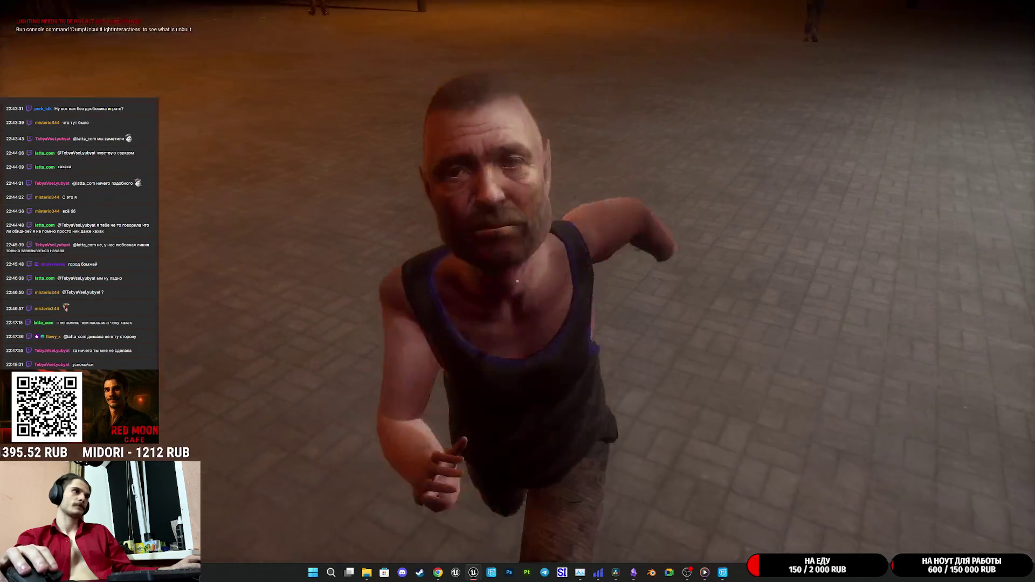
pyautogui.click(517, 281)
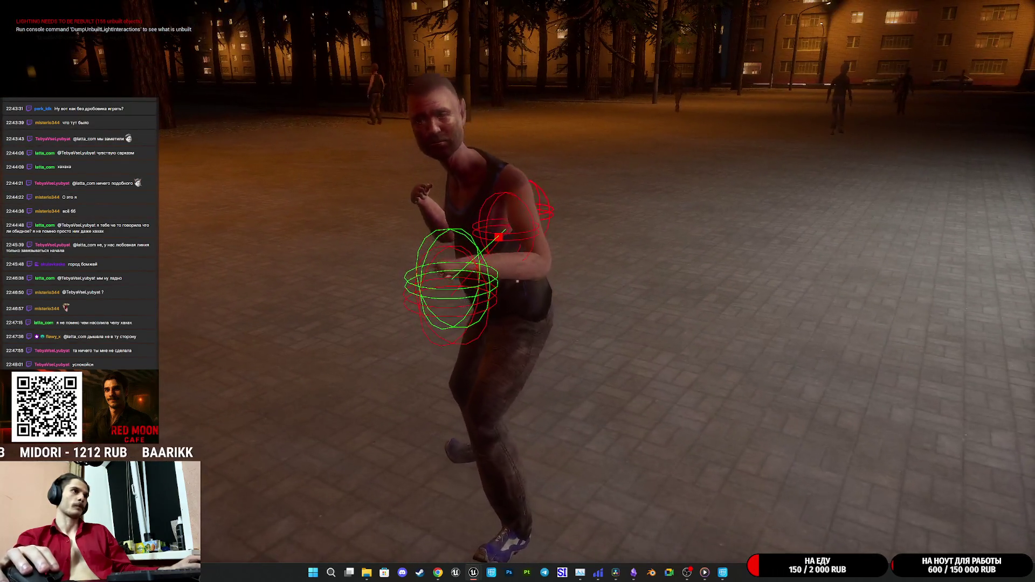
pyautogui.click(517, 281)
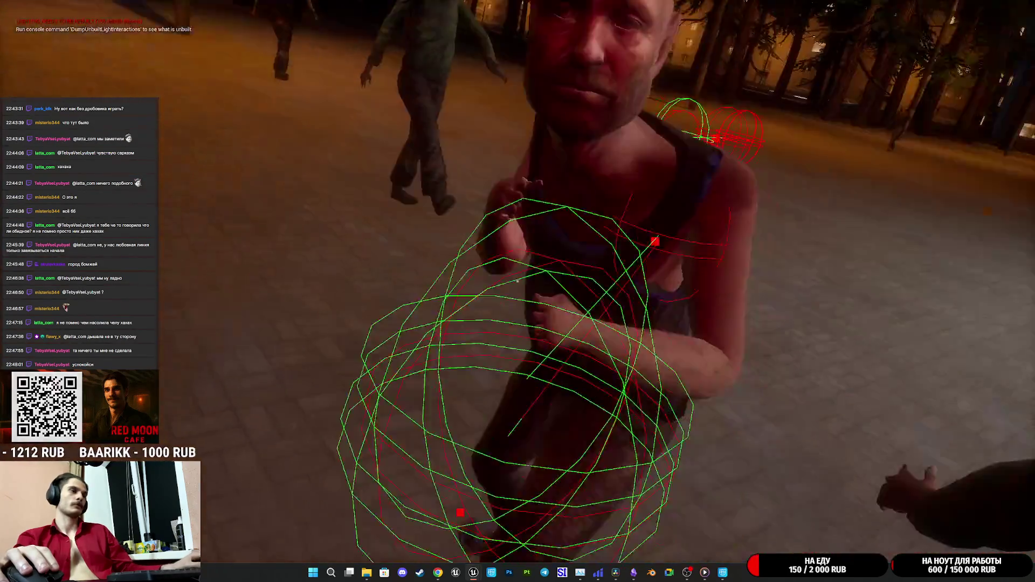
pyautogui.press('Escape')
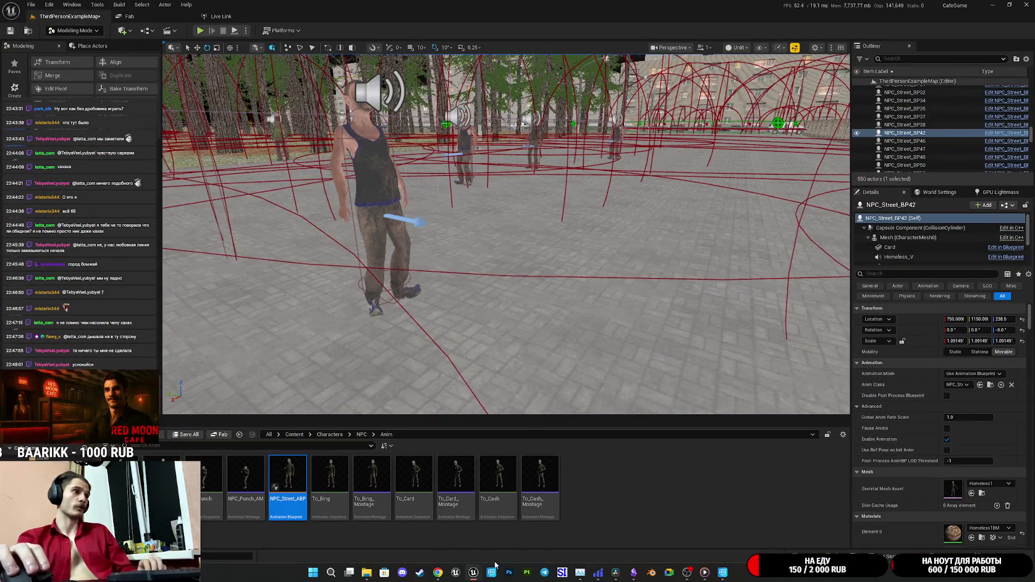
pyautogui.moveTo(492, 571)
pyautogui.click(560, 519)
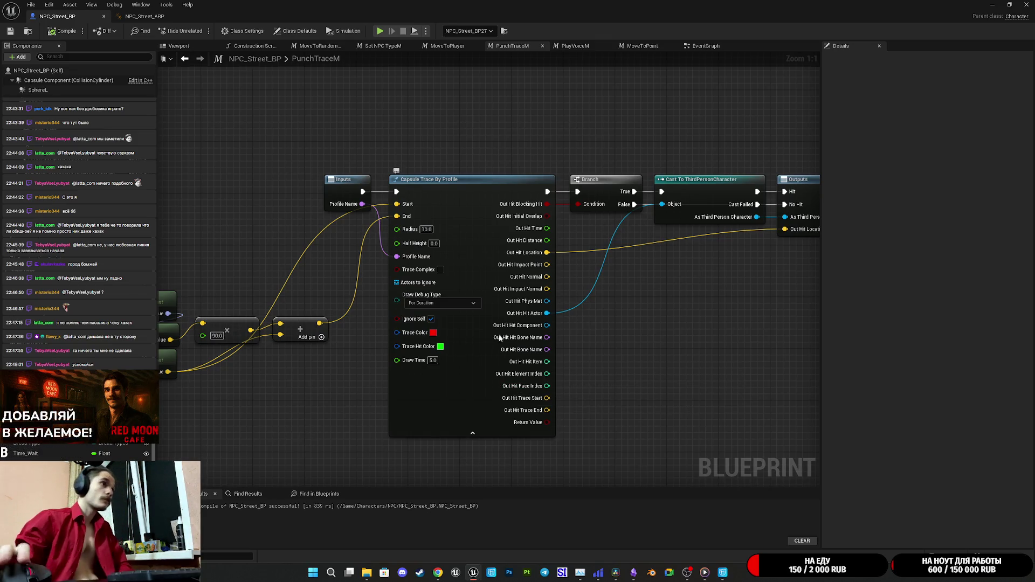
# Step: Enable Trace Complex and set Draw Debug Type to None on the capsule trace, then play-test
pyautogui.click(430, 303)
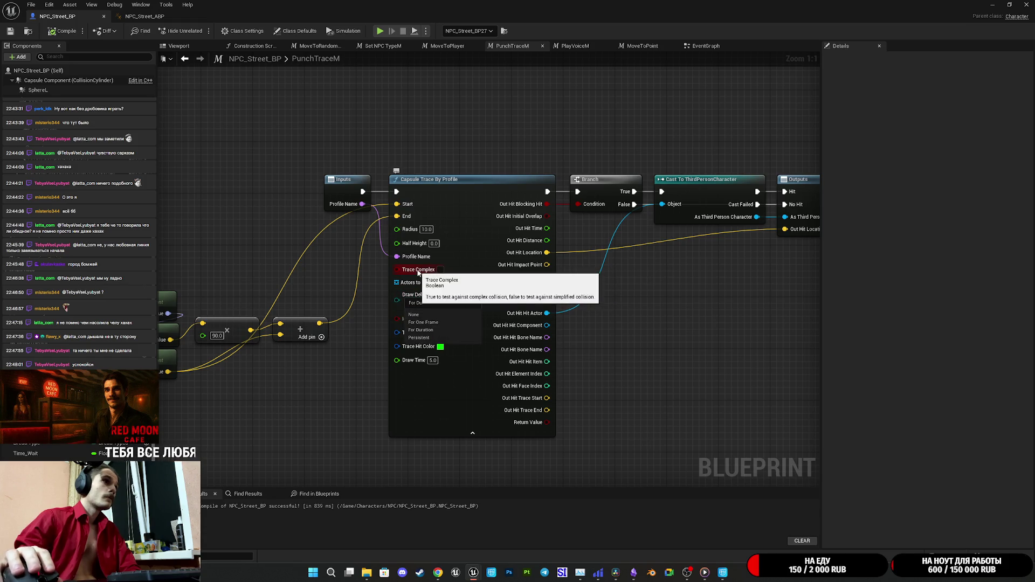
pyautogui.click(441, 270)
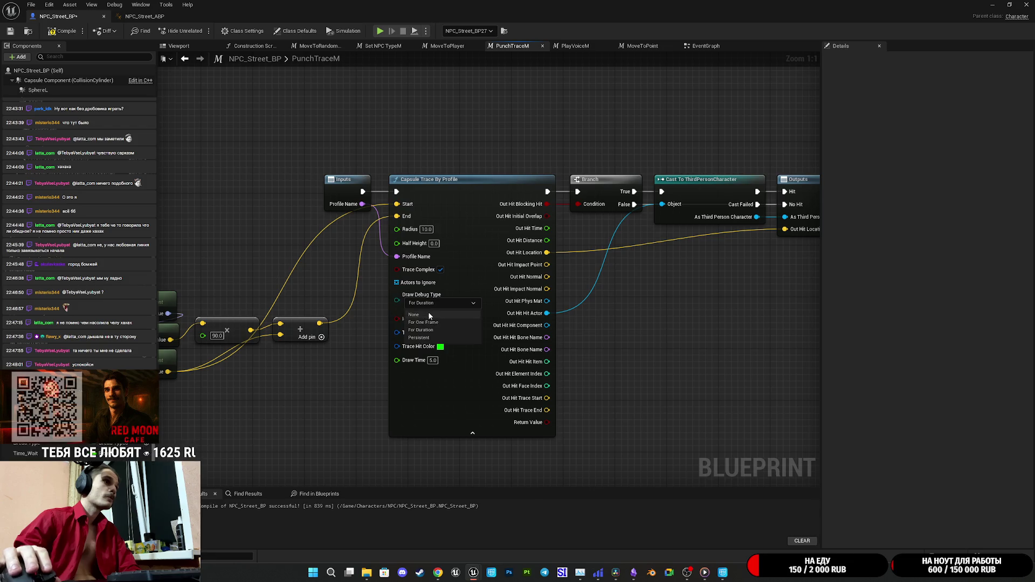
pyautogui.click(428, 314)
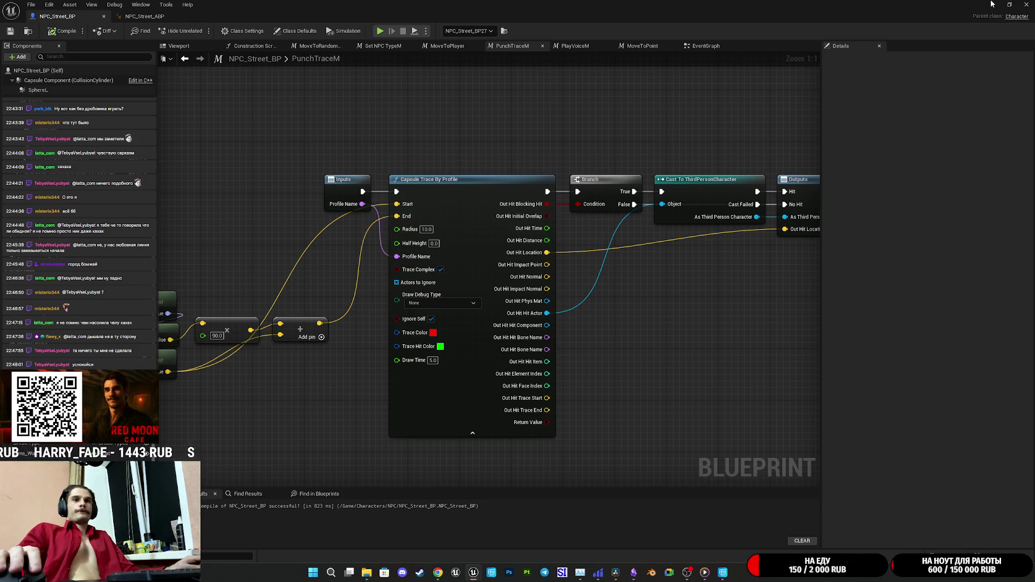
pyautogui.click(992, 4)
pyautogui.click(200, 31)
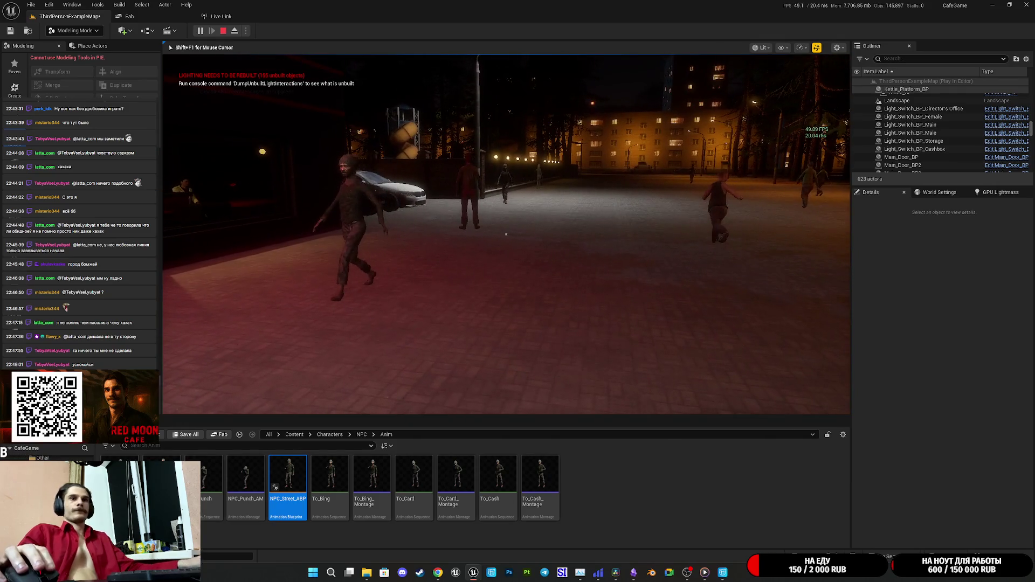
# Step: Stop the play test and open the ThirdPersonCharacter Blueprint from the player character's Details
pyautogui.press('Escape')
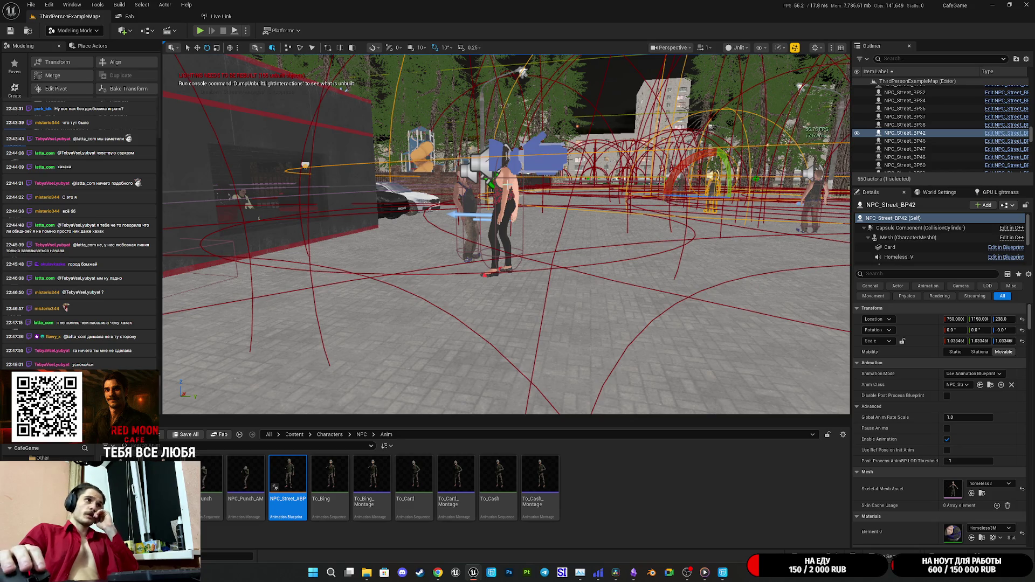
pyautogui.click(504, 227)
pyautogui.click(1007, 204)
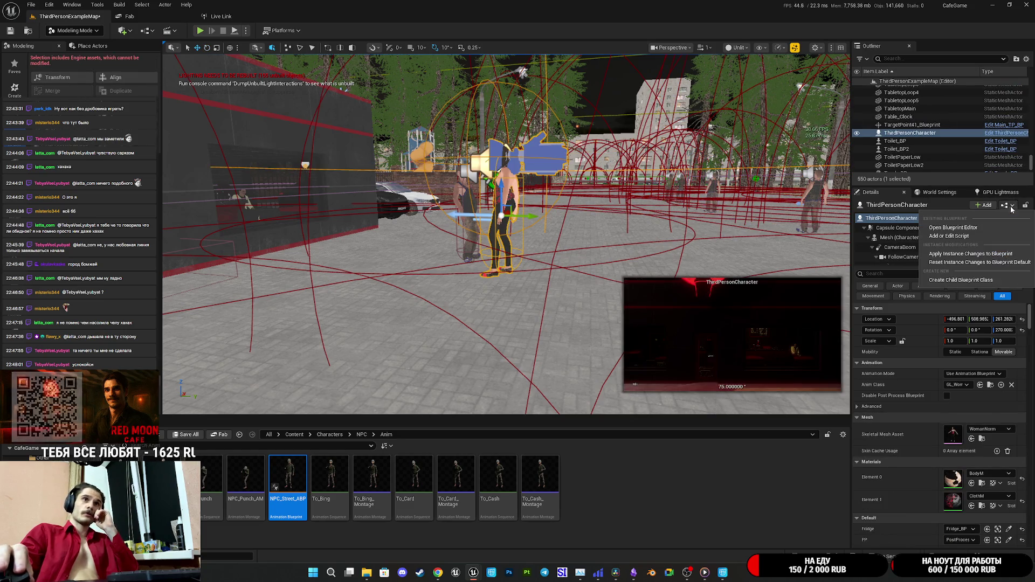
pyautogui.click(976, 228)
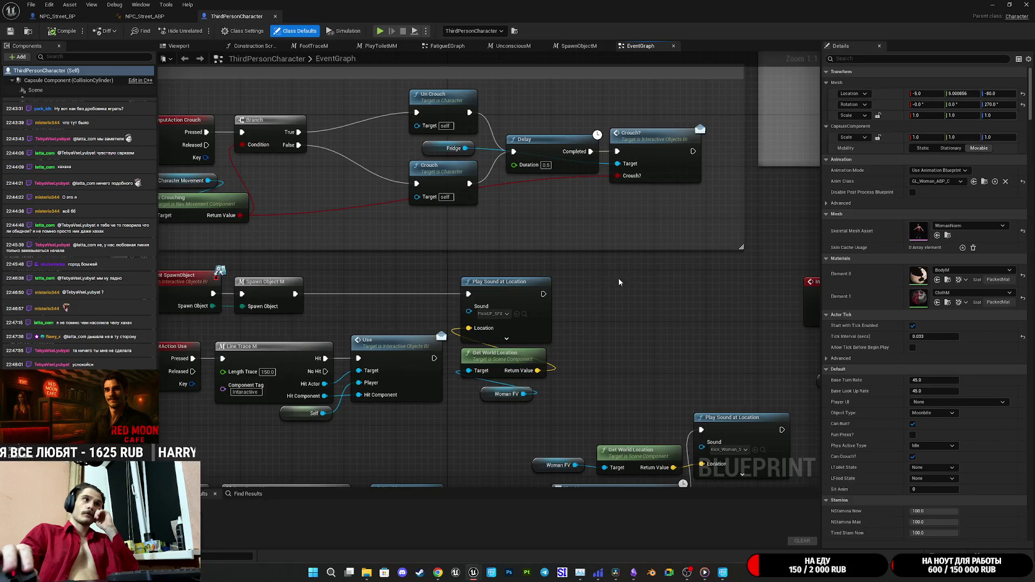
# Step: Browse the ThirdPersonCharacter EventGraph's crouch logic, then close the NPC_Street_ABP tab
pyautogui.moveTo(614, 278)
pyautogui.mouseDown()
pyautogui.moveTo(755, 312)
pyautogui.moveTo(745, 317)
pyautogui.mouseUp()
pyautogui.scroll(-4, 584, 353)
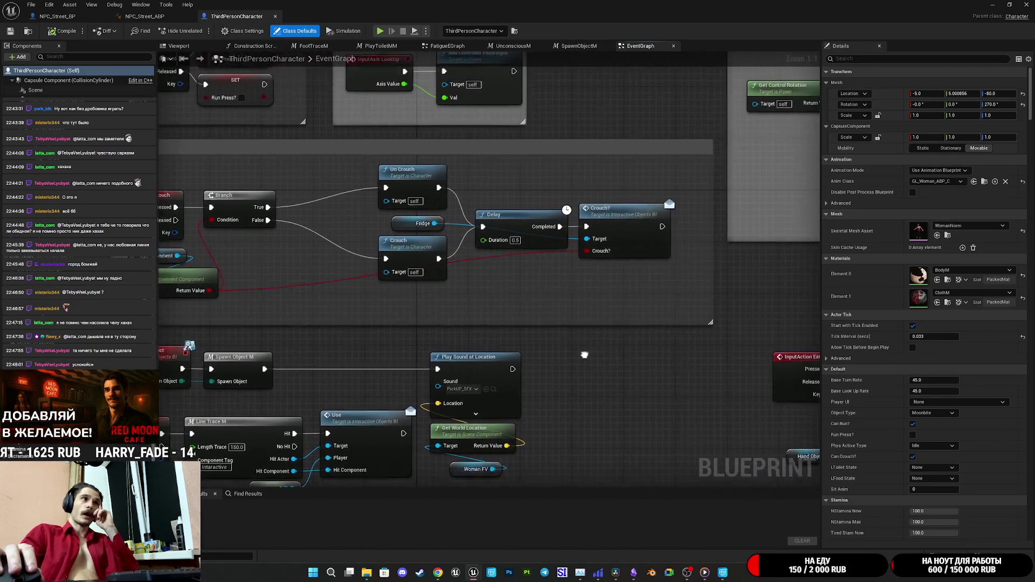
pyautogui.scroll(-2, 570, 373)
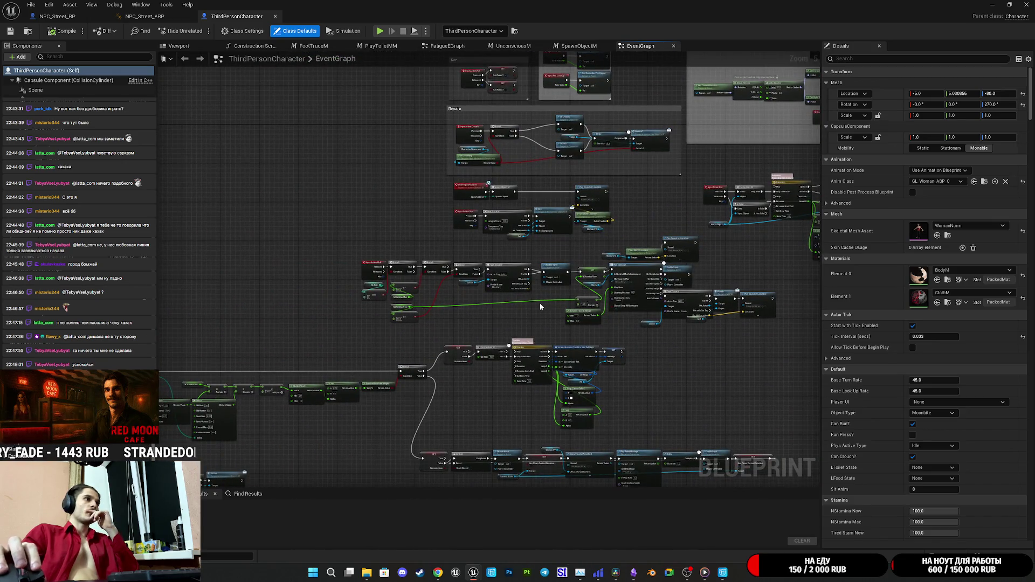
pyautogui.scroll(3, 539, 306)
pyautogui.scroll(-2, 432, 310)
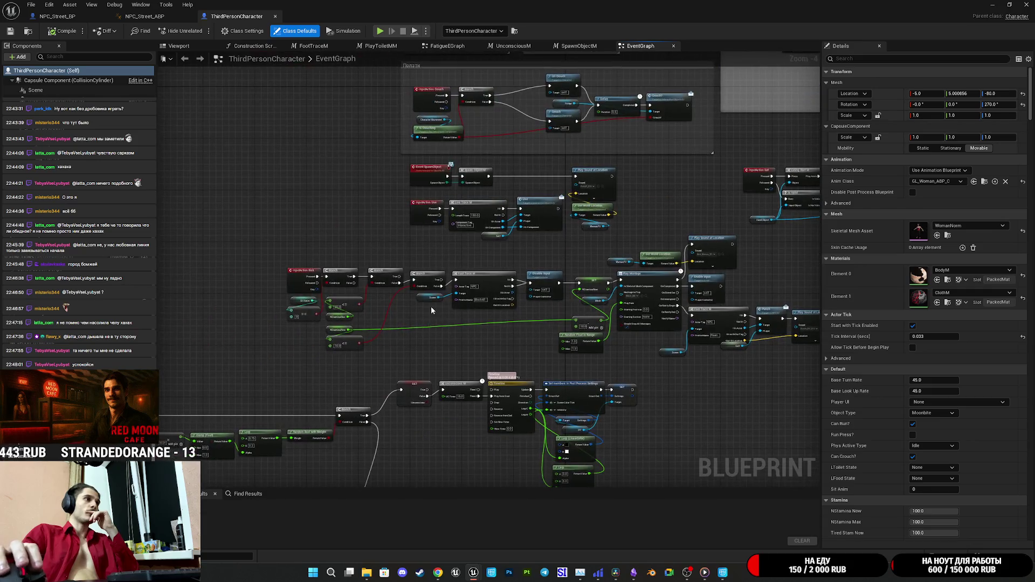
pyautogui.scroll(-2, 420, 351)
pyautogui.scroll(2, 441, 322)
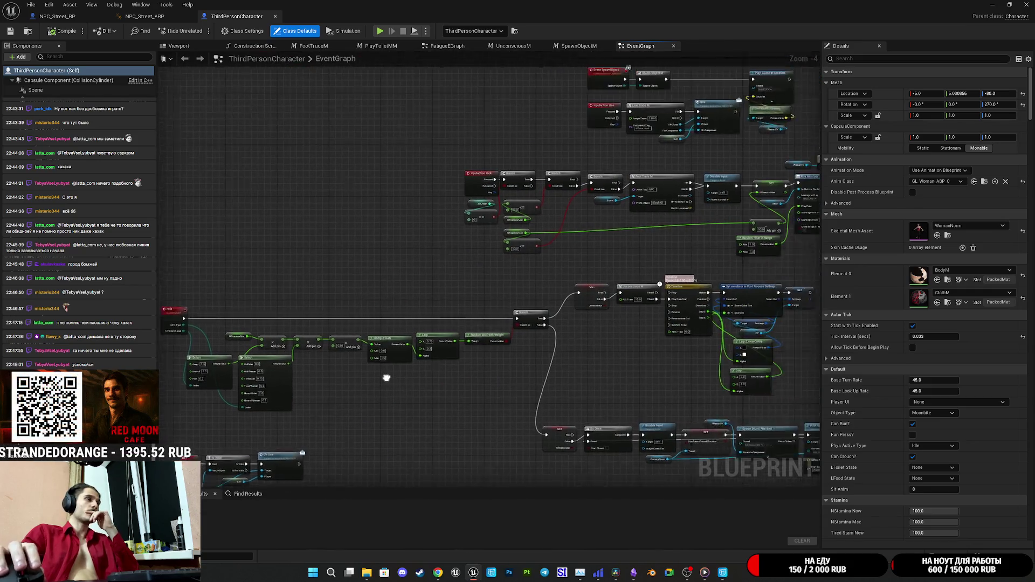
pyautogui.moveTo(386, 378); pyautogui.dragTo(324, 414)
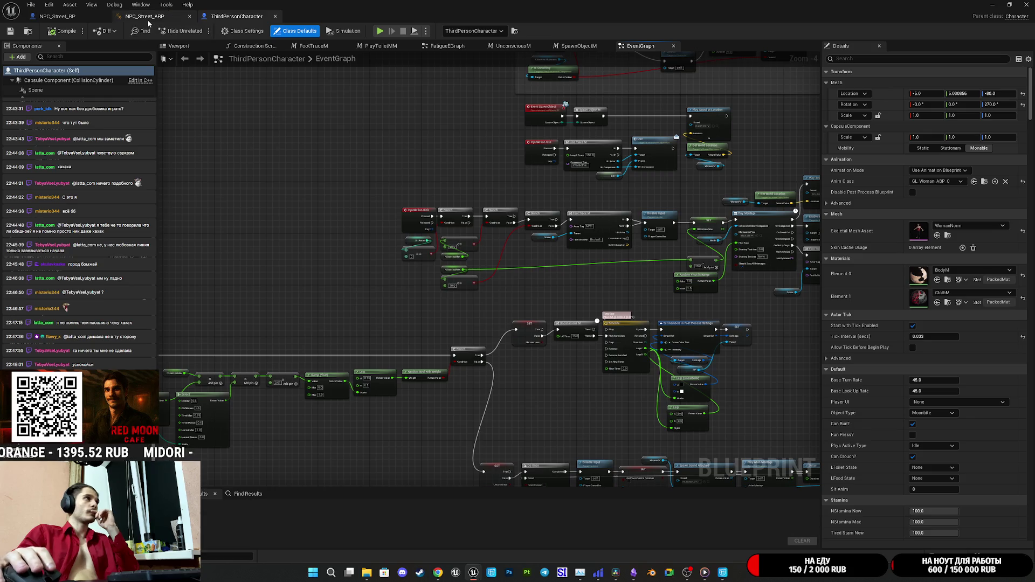
pyautogui.click(147, 17)
pyautogui.middleClick(135, 17)
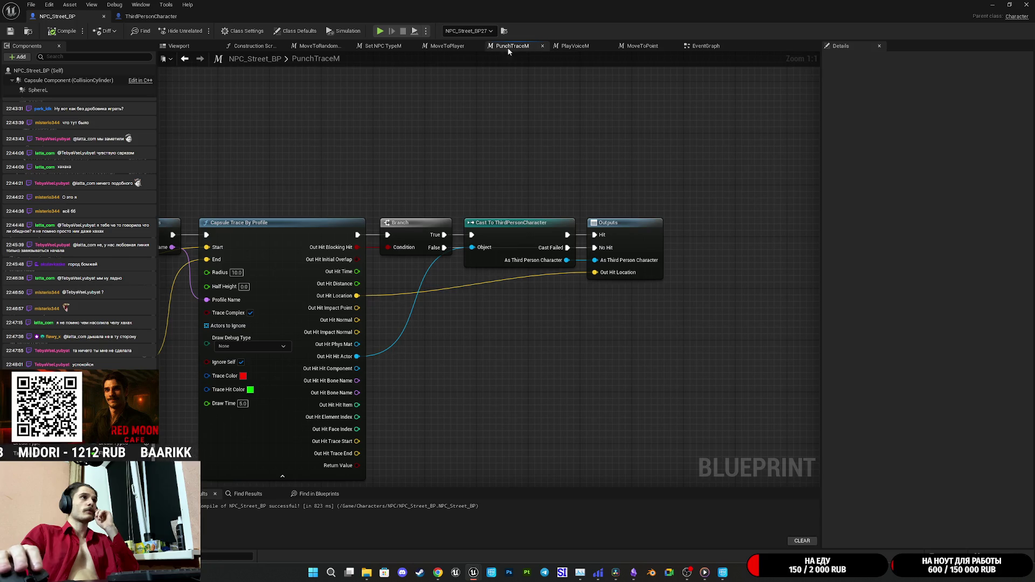
# Step: Open the Move to Player macro and spread out its Outputs and Branch nodes
pyautogui.click(446, 46)
pyautogui.click(716, 49)
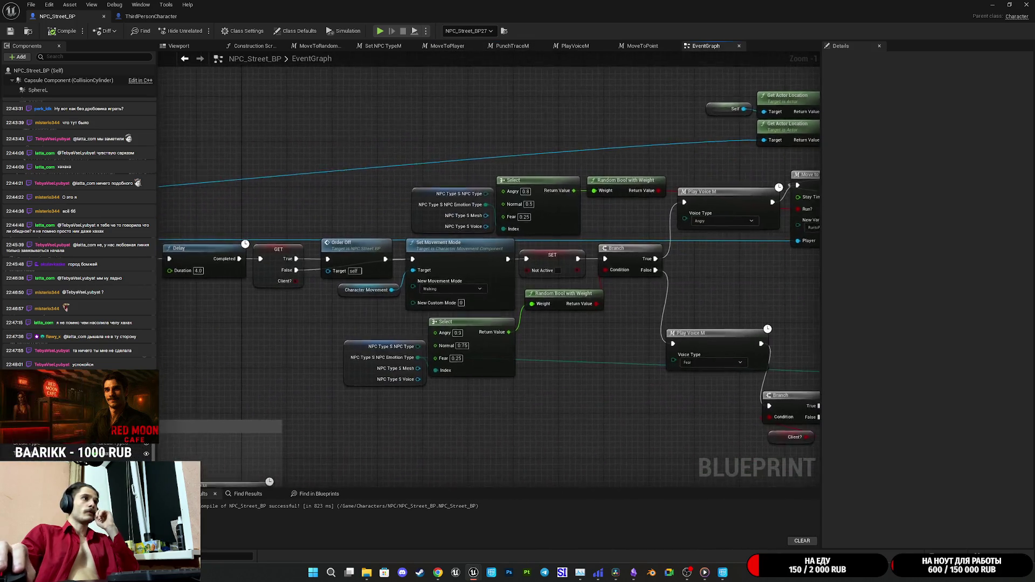
pyautogui.moveTo(215, 323)
pyautogui.mouseDown()
pyautogui.moveTo(169, 322)
pyautogui.moveTo(590, 313)
pyautogui.mouseUp()
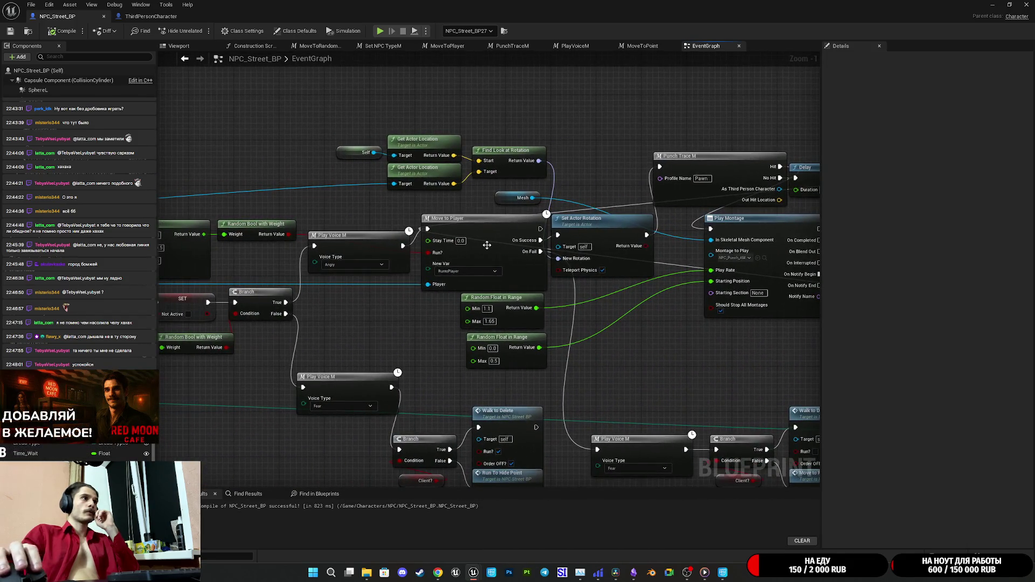
pyautogui.doubleClick(487, 246)
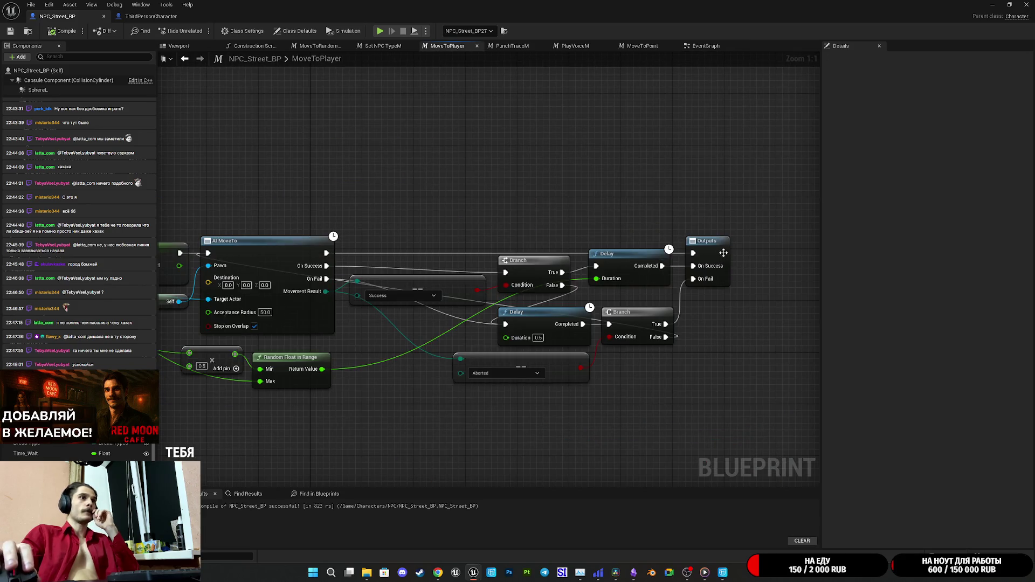
pyautogui.moveTo(723, 253); pyautogui.dragTo(798, 256)
pyautogui.moveTo(763, 301); pyautogui.dragTo(567, 319)
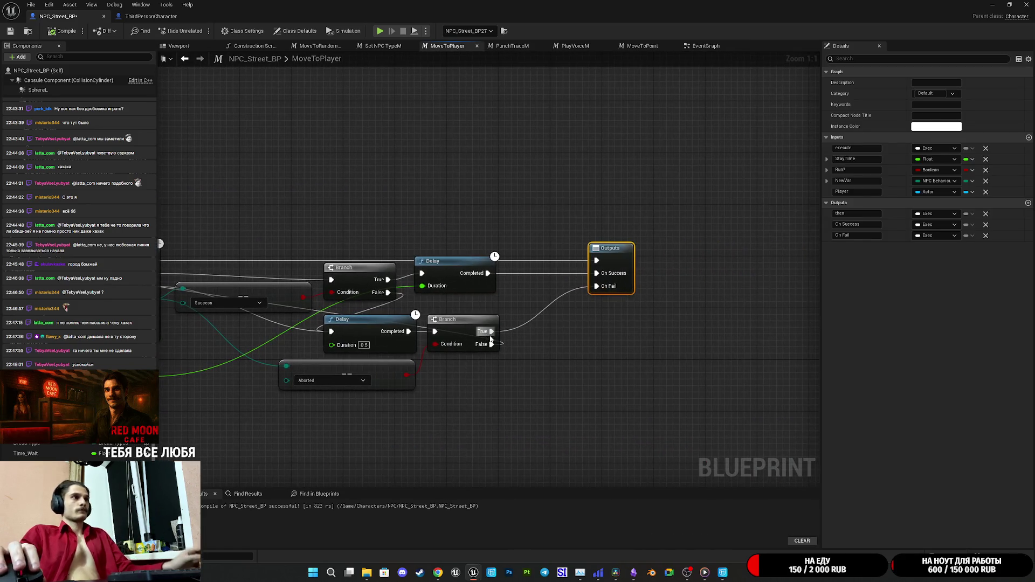
pyautogui.moveTo(514, 390); pyautogui.dragTo(588, 384)
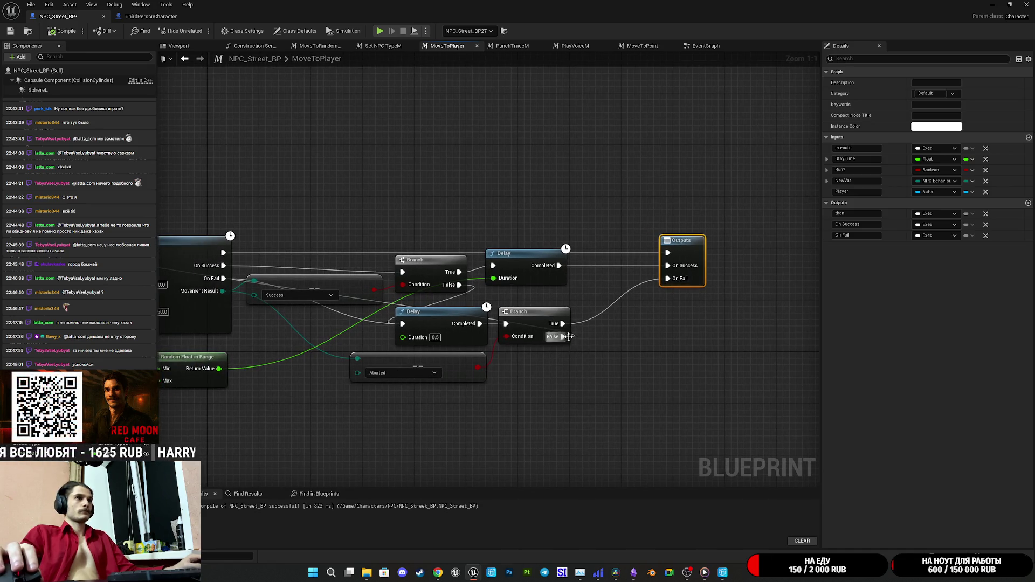
pyautogui.moveTo(593, 335)
pyautogui.mouseDown()
pyautogui.moveTo(640, 340)
pyautogui.moveTo(595, 321)
pyautogui.moveTo(692, 321)
pyautogui.mouseUp()
# Step: Add a Print String after the 0.5 s Delay fed by Enum to String, then compile
pyautogui.moveTo(528, 323); pyautogui.dragTo(552, 331)
pyautogui.write('print')
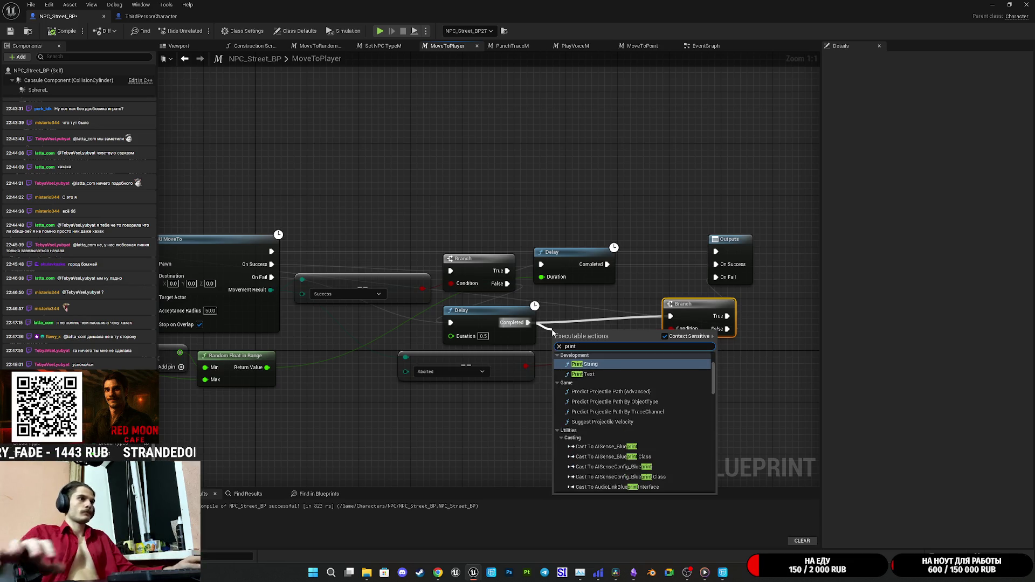
pyautogui.click(584, 364)
pyautogui.moveTo(583, 343)
pyautogui.mouseDown()
pyautogui.moveTo(609, 320)
pyautogui.moveTo(552, 363)
pyautogui.moveTo(288, 347)
pyautogui.moveTo(266, 292)
pyautogui.mouseUp()
pyautogui.moveTo(424, 273)
pyautogui.mouseDown()
pyautogui.moveTo(512, 409)
pyautogui.moveTo(511, 398)
pyautogui.mouseUp()
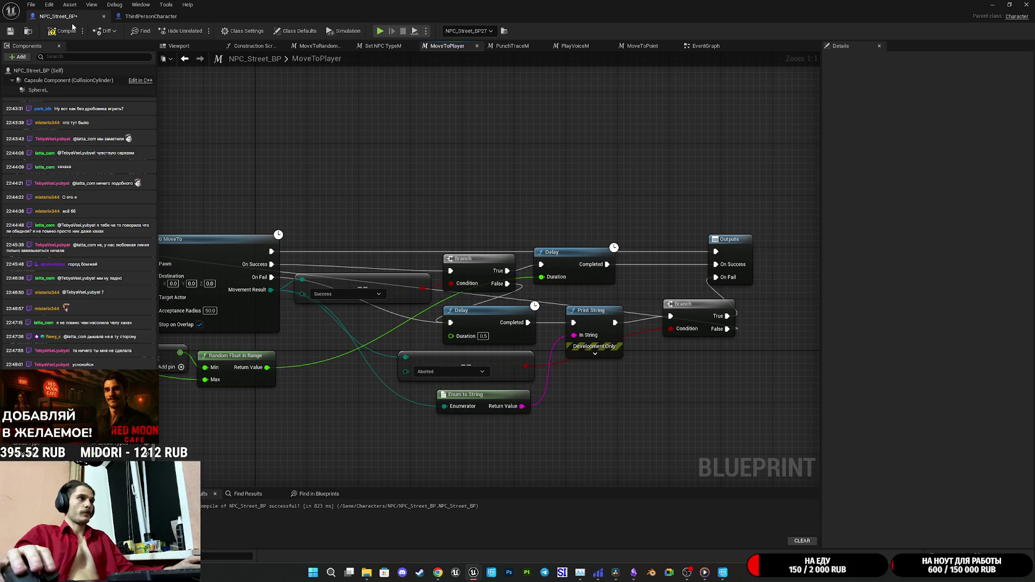
pyautogui.click(11, 33)
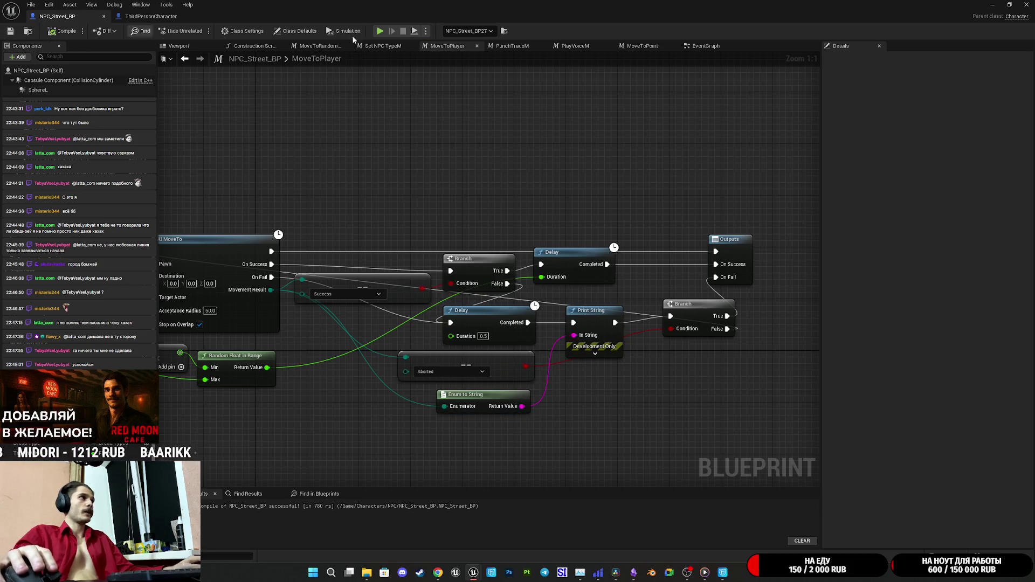
pyautogui.click(994, 5)
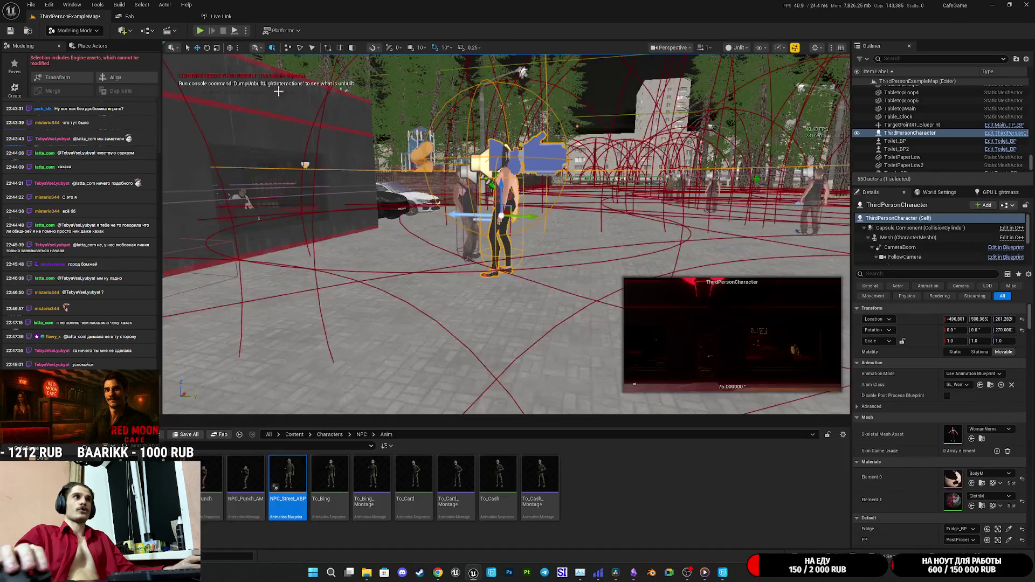
# Step: Play-test punching NPCs, stop, and bring NPC_Street_BP's MoveToPlayer graph back from the taskbar
pyautogui.hotkey('alt', 'p')
pyautogui.press('F11')
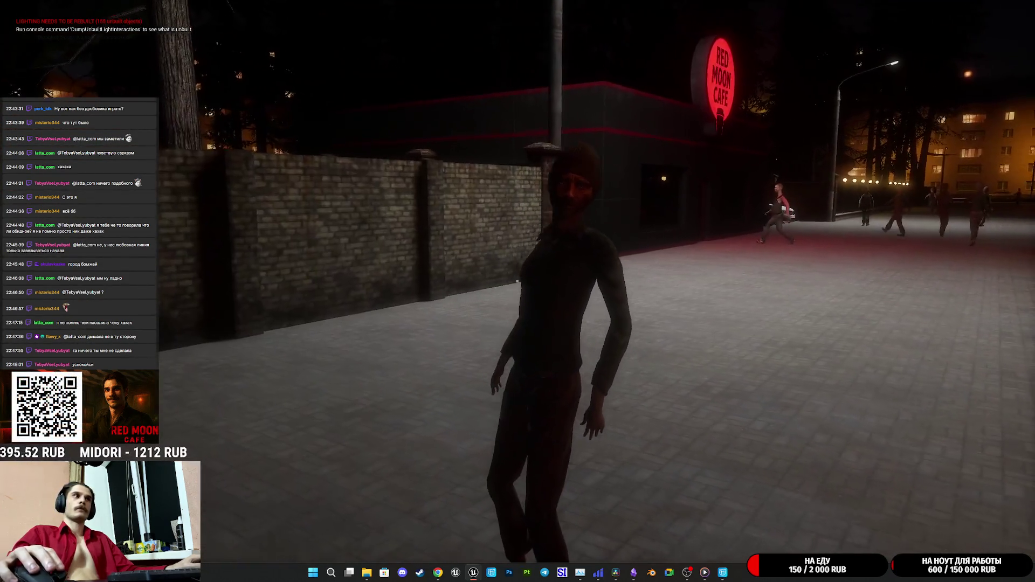
pyautogui.click(517, 281)
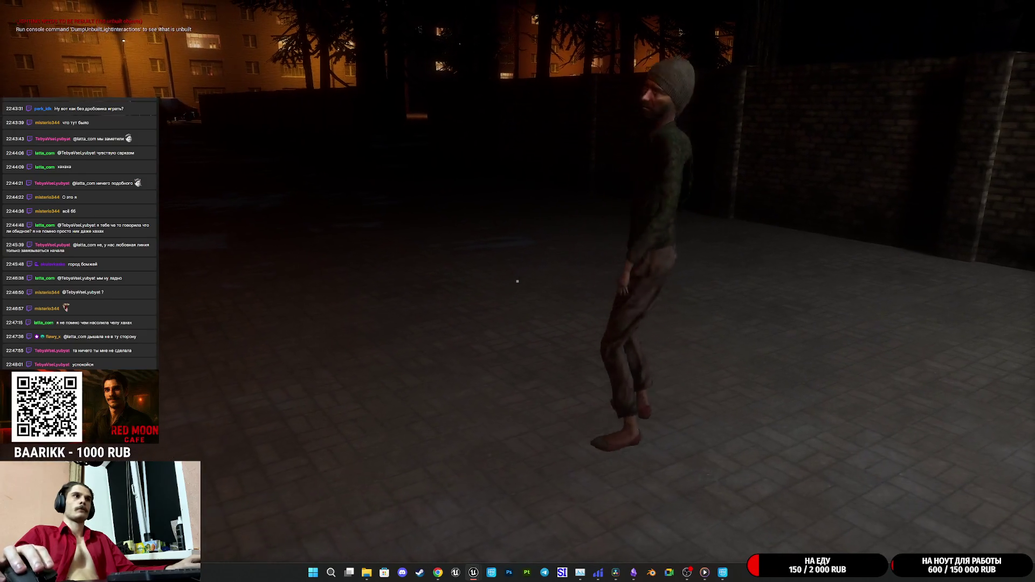
pyautogui.click(517, 281)
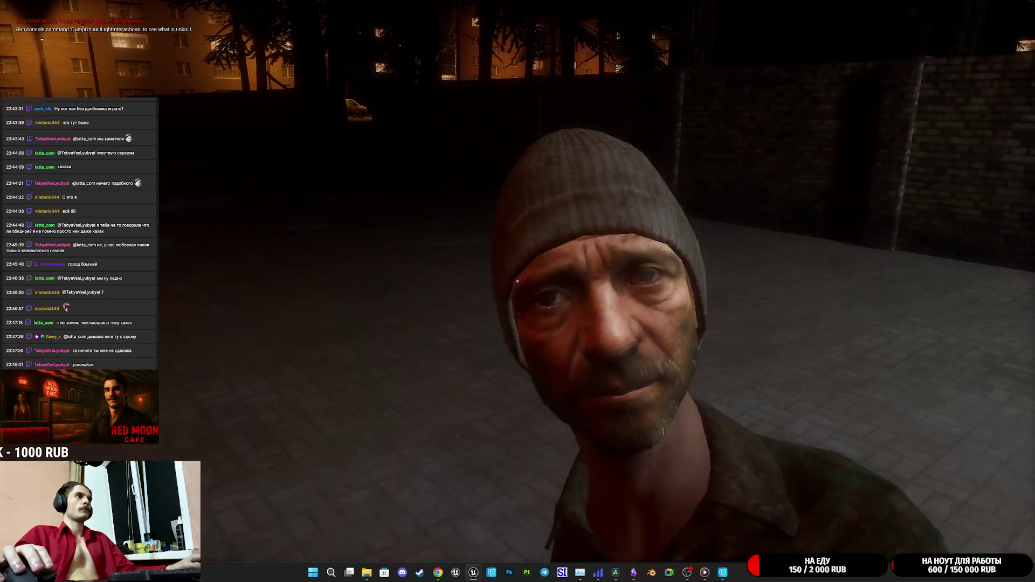
pyautogui.click(517, 280)
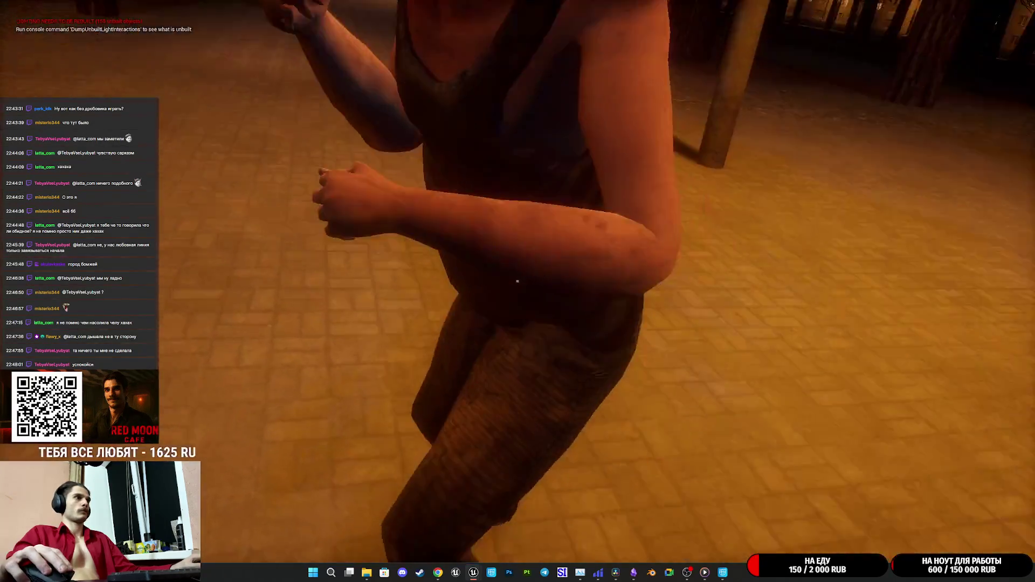
pyautogui.press('Escape')
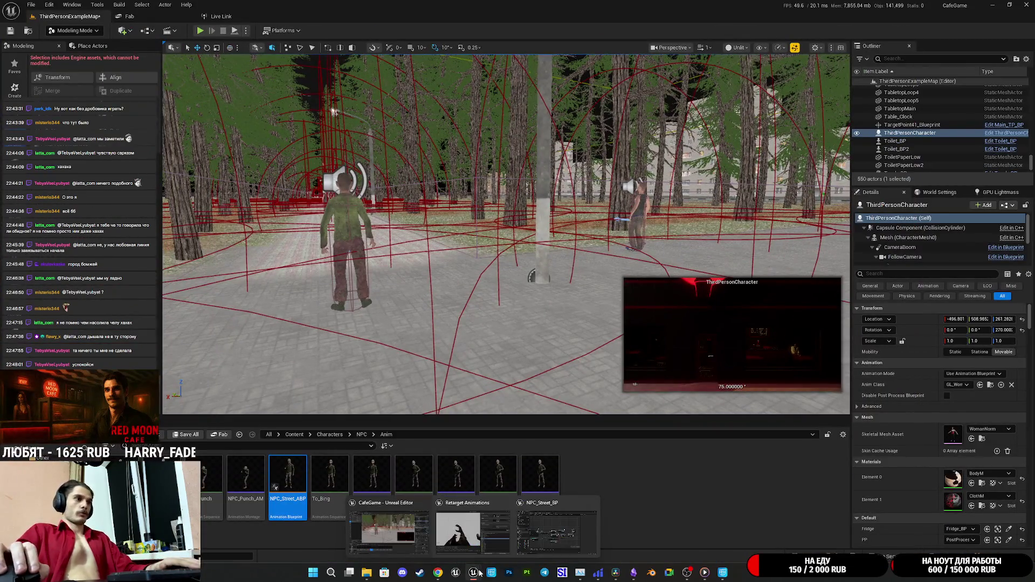
pyautogui.moveTo(474, 573)
pyautogui.click(558, 534)
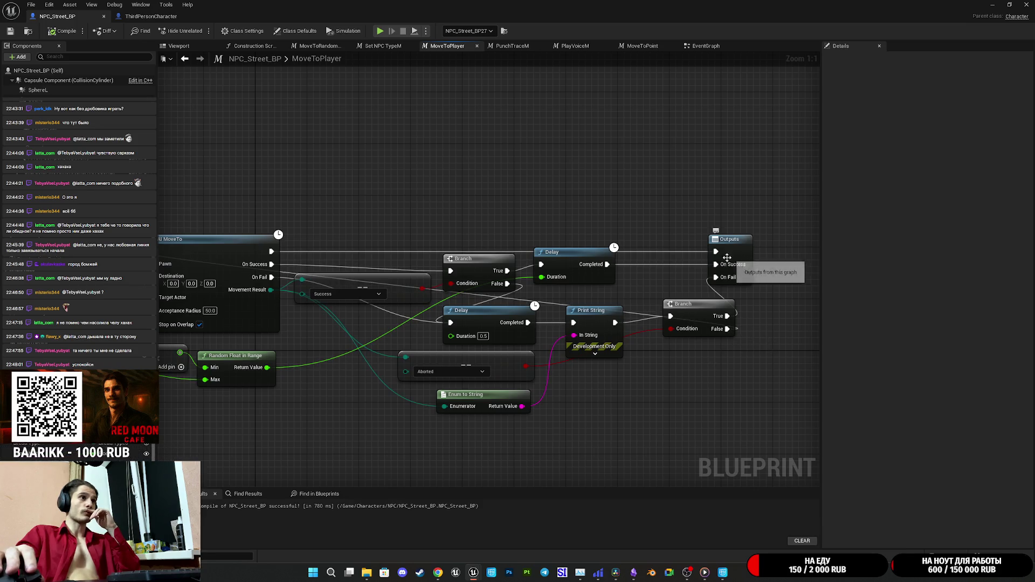
# Step: Pull the 0.5 s Delay and Print String nodes down, placing Print String below Enum to String
pyautogui.scroll(1, 670, 347)
pyautogui.scroll(-1, 754, 345)
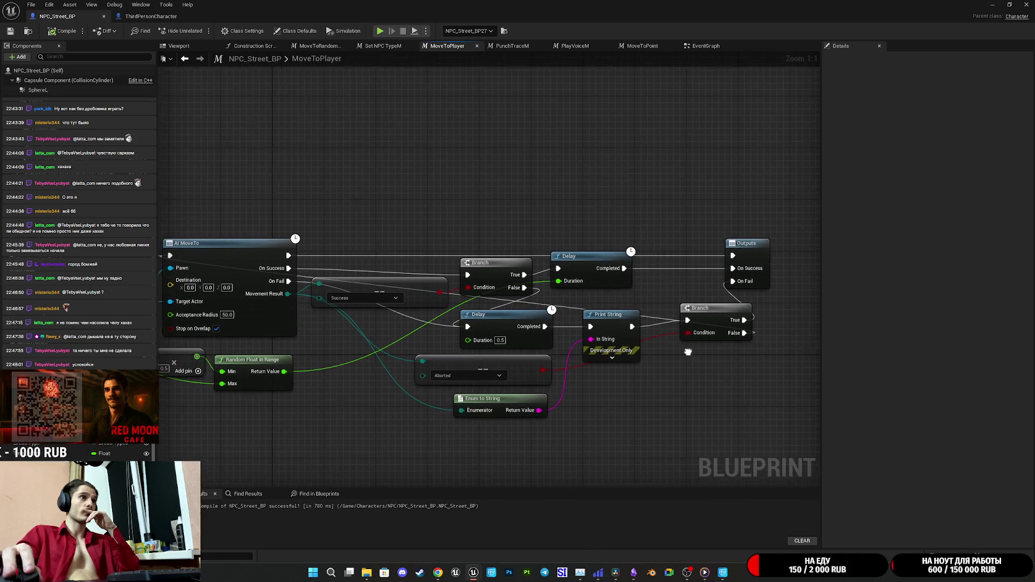
pyautogui.moveTo(567, 297); pyautogui.dragTo(628, 316)
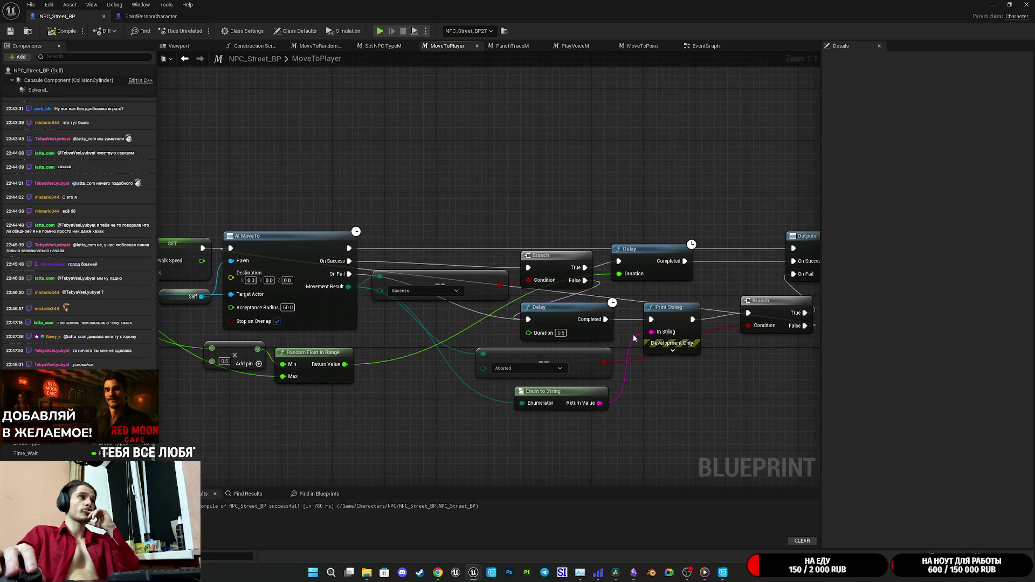
pyautogui.moveTo(633, 334)
pyautogui.mouseDown()
pyautogui.moveTo(674, 336)
pyautogui.moveTo(528, 345)
pyautogui.mouseUp()
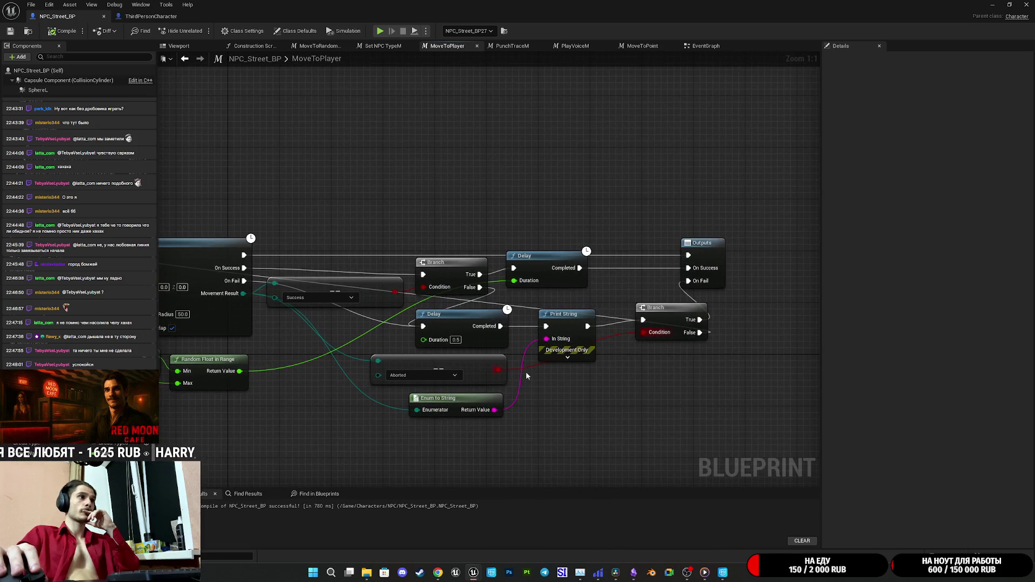
pyautogui.moveTo(484, 340)
pyautogui.mouseDown()
pyautogui.moveTo(623, 436)
pyautogui.moveTo(648, 396)
pyautogui.moveTo(633, 391)
pyautogui.mouseUp()
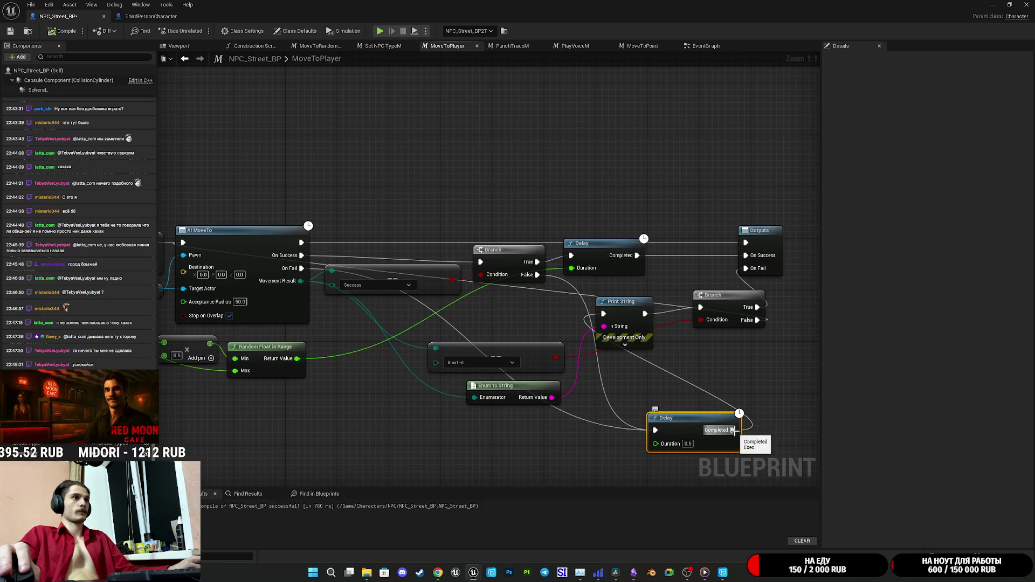
pyautogui.moveTo(721, 312)
pyautogui.mouseDown()
pyautogui.moveTo(698, 333)
pyautogui.moveTo(704, 351)
pyautogui.moveTo(714, 344)
pyautogui.mouseUp()
pyautogui.moveTo(617, 320); pyautogui.dragTo(559, 468)
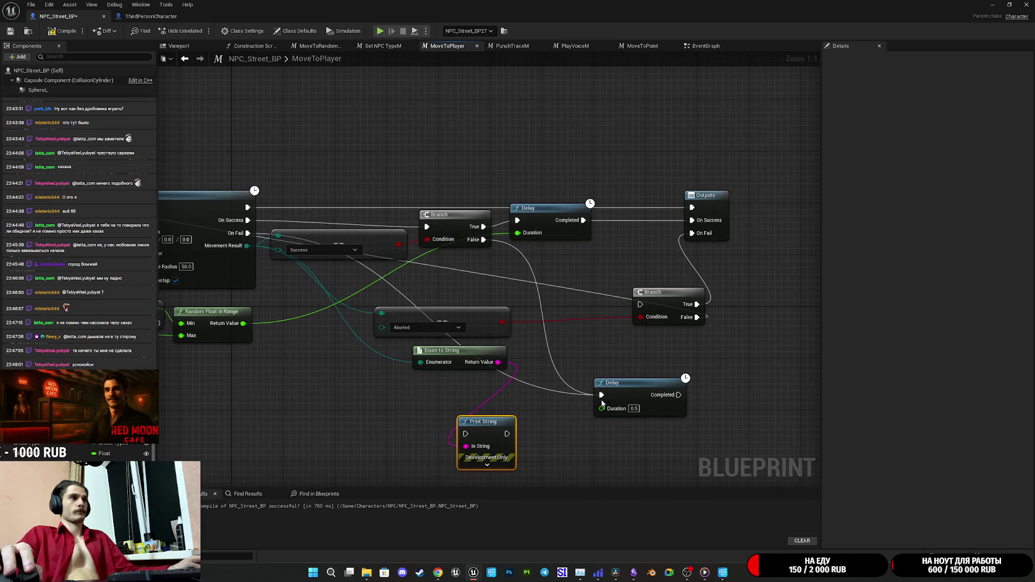
# Step: Route Branch False and On Fail into the second Branch, its False into the 0.5 s Delay
pyautogui.keyDown('alt'); pyautogui.click(601, 395); pyautogui.keyUp('alt')
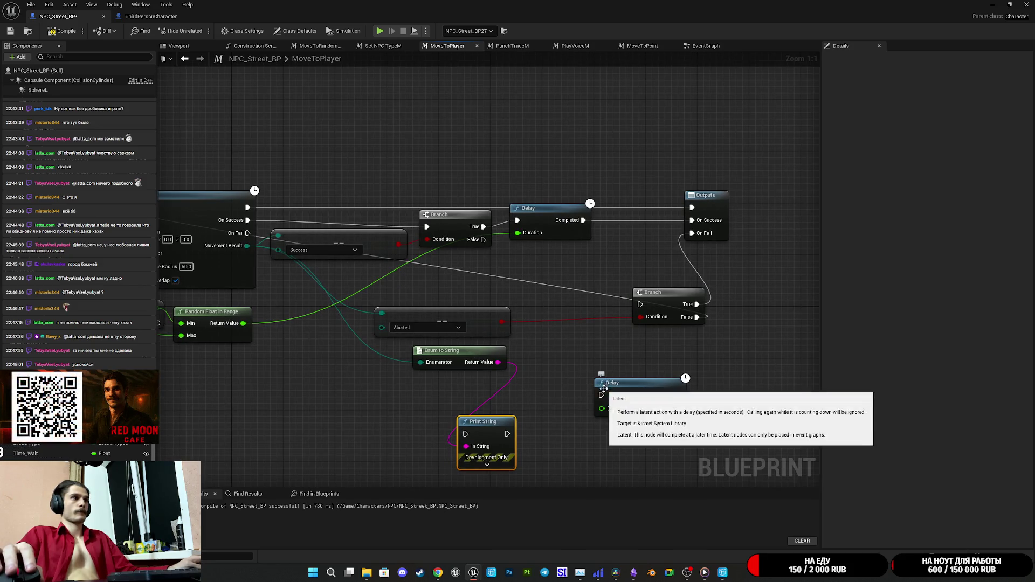
pyautogui.moveTo(592, 344); pyautogui.dragTo(638, 350)
pyautogui.moveTo(532, 251)
pyautogui.mouseDown()
pyautogui.moveTo(689, 316)
pyautogui.moveTo(635, 317)
pyautogui.mouseUp()
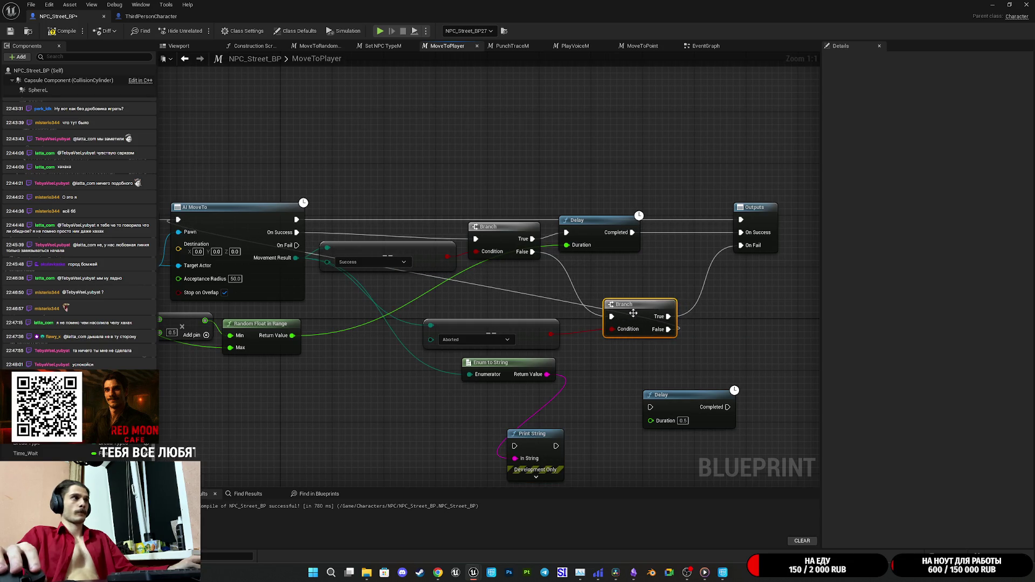
pyautogui.moveTo(297, 245)
pyautogui.mouseDown()
pyautogui.moveTo(527, 316)
pyautogui.moveTo(622, 316)
pyautogui.moveTo(604, 315)
pyautogui.moveTo(614, 315)
pyautogui.mouseUp()
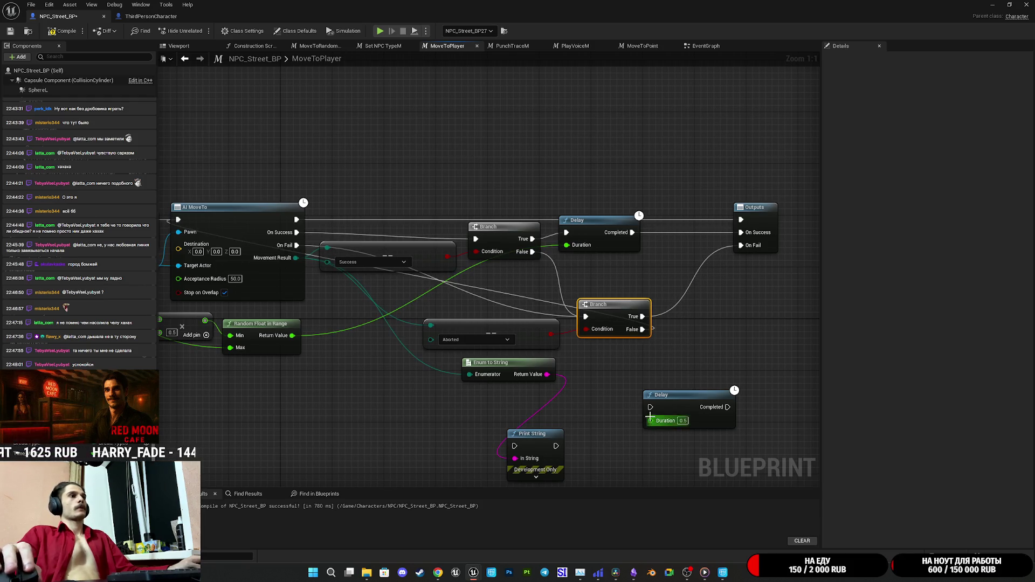
pyautogui.moveTo(643, 329)
pyautogui.mouseDown()
pyautogui.moveTo(649, 406)
pyautogui.moveTo(701, 404)
pyautogui.moveTo(208, 308)
pyautogui.moveTo(259, 231)
pyautogui.moveTo(278, 222)
pyautogui.mouseUp()
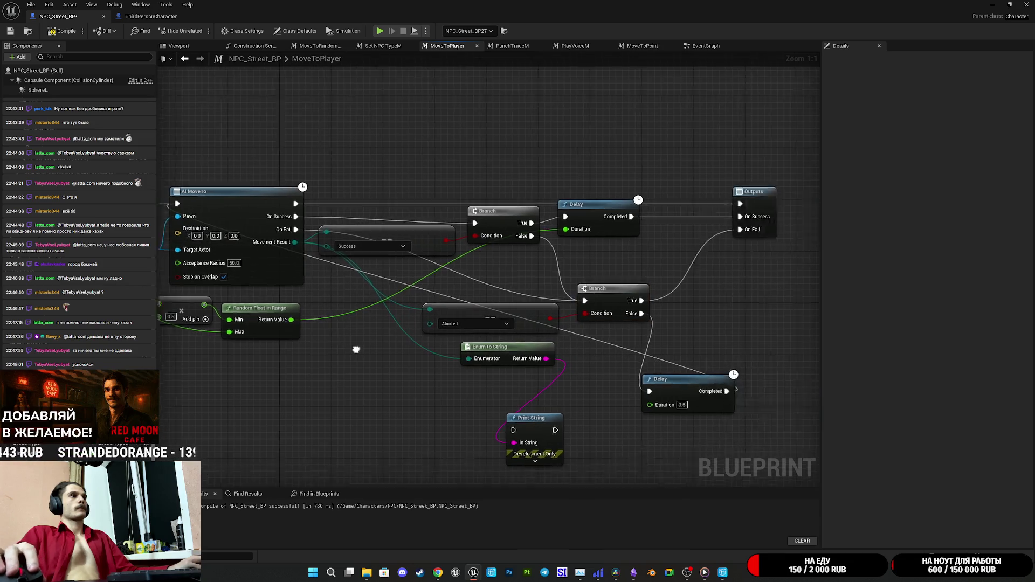
pyautogui.moveTo(569, 300); pyautogui.dragTo(567, 286)
pyautogui.click(560, 360)
# Step: Insert Print String between the fail paths and the lower Branch, then save and minimize the Blueprint
pyautogui.moveTo(414, 422)
pyautogui.mouseDown()
pyautogui.moveTo(650, 338)
pyautogui.moveTo(642, 357)
pyautogui.moveTo(519, 386)
pyautogui.moveTo(537, 372)
pyautogui.moveTo(574, 375)
pyautogui.mouseUp()
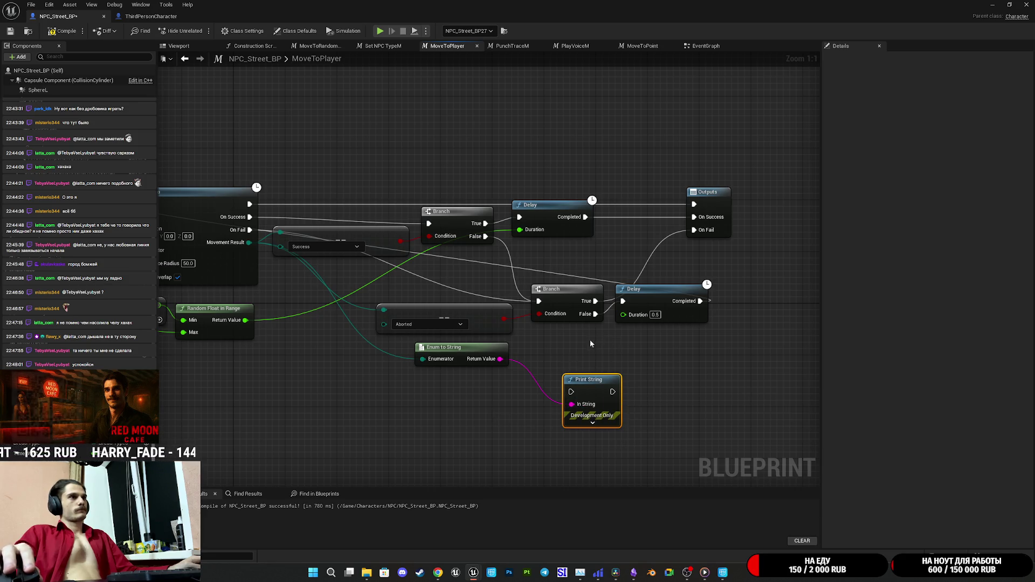
pyautogui.moveTo(612, 392)
pyautogui.mouseDown()
pyautogui.moveTo(604, 367)
pyautogui.moveTo(539, 301)
pyautogui.mouseUp()
pyautogui.moveTo(572, 392); pyautogui.dragTo(486, 236)
pyautogui.moveTo(250, 230)
pyautogui.mouseDown()
pyautogui.moveTo(377, 269)
pyautogui.moveTo(591, 392)
pyautogui.moveTo(565, 345)
pyautogui.mouseUp()
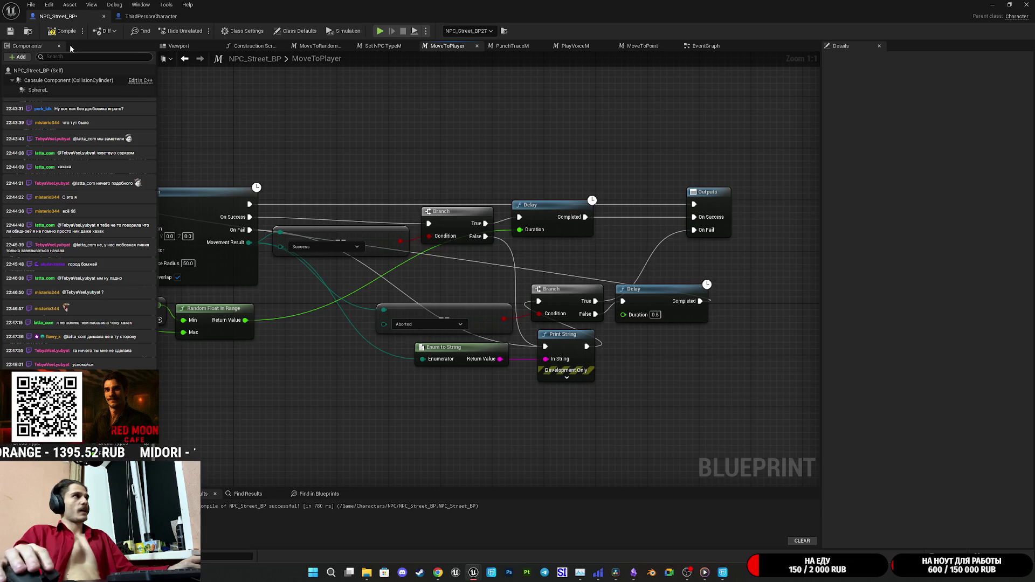
pyautogui.click(11, 32)
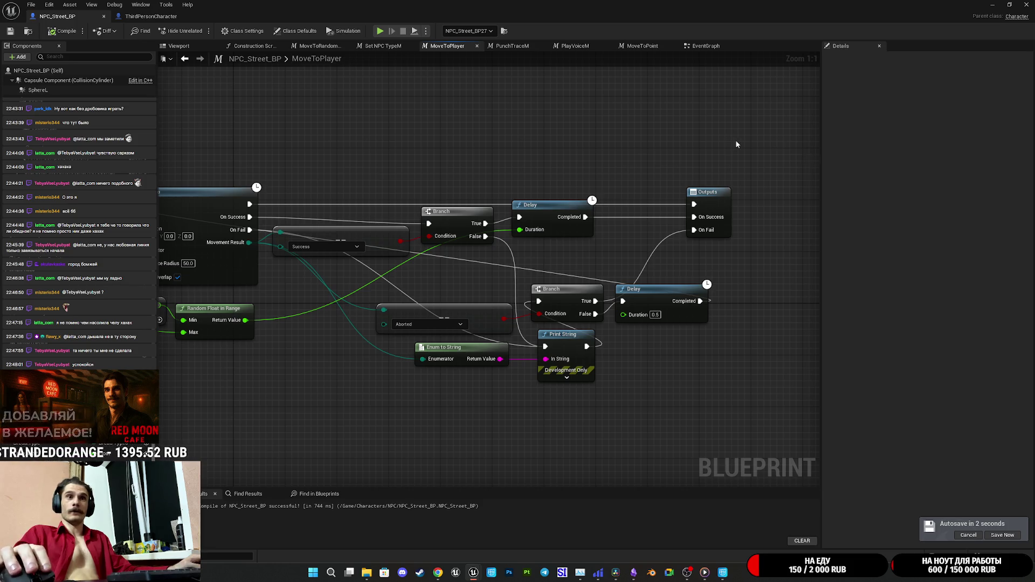
pyautogui.click(991, 4)
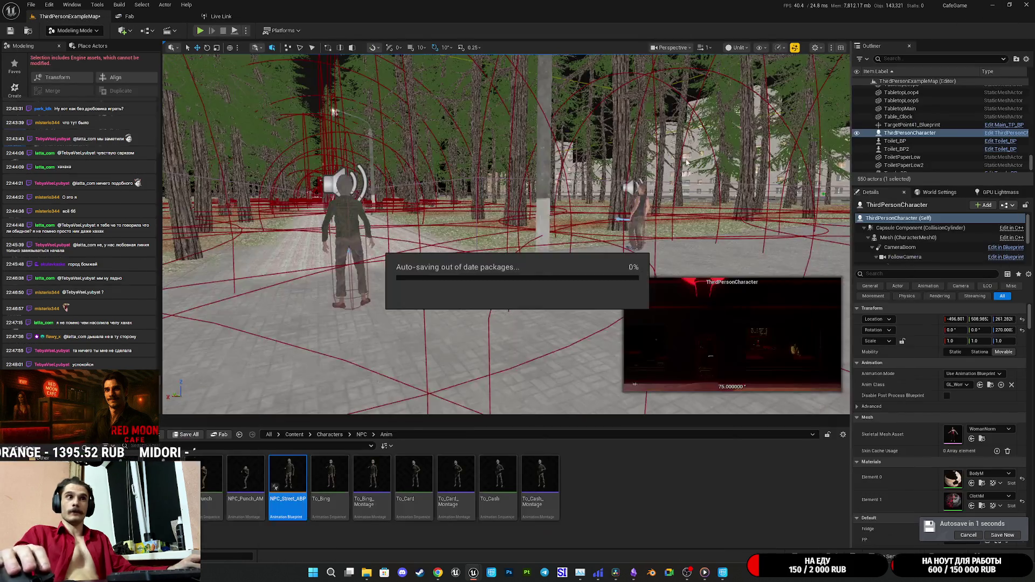
# Step: Save the ThirdPersonExampleMap level, run a play test, then return to NPC_Street_BP's MoveToPlayer graph
pyautogui.click(186, 434)
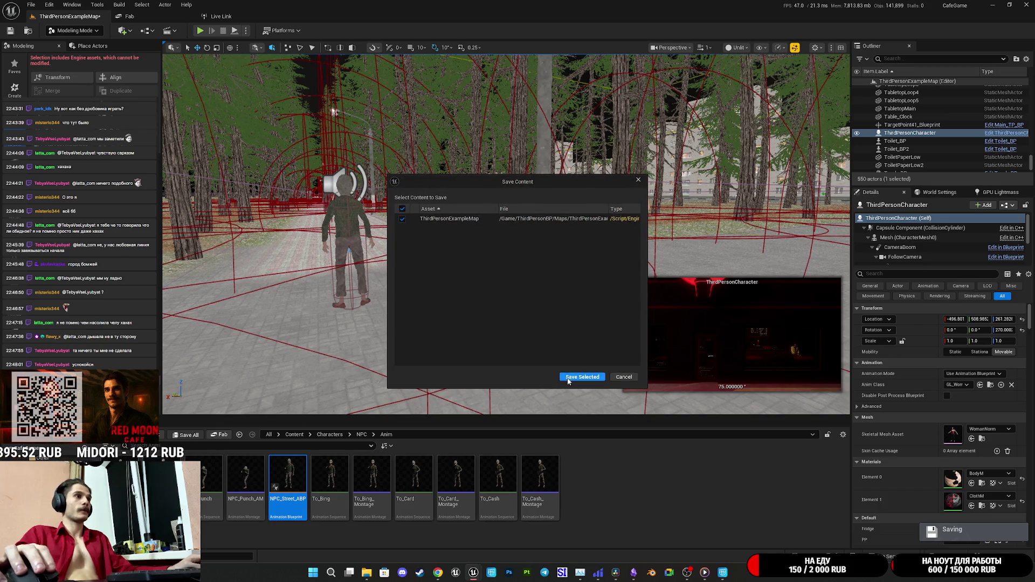
pyautogui.click(574, 372)
pyautogui.hotkey('alt', 'p')
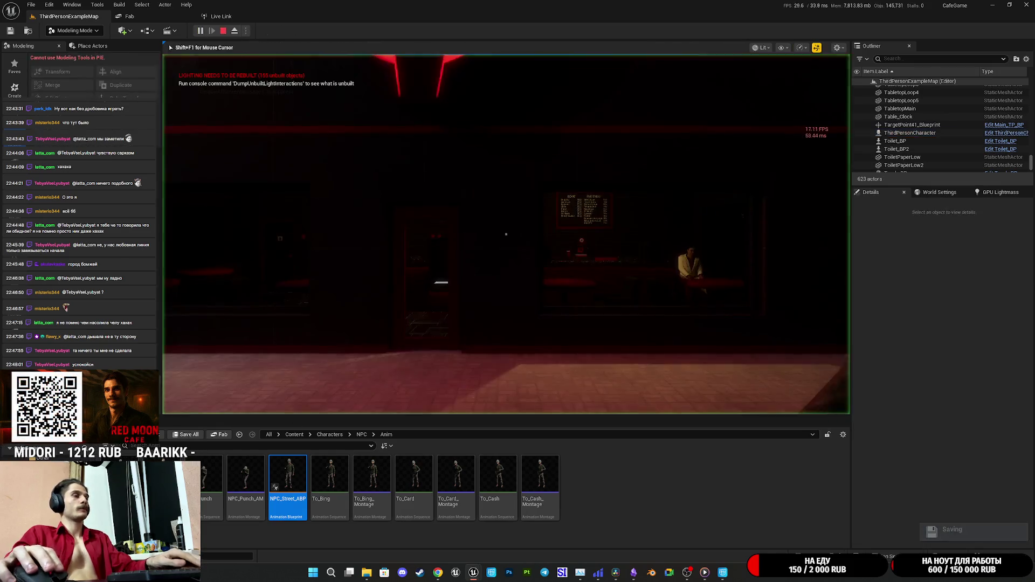
pyautogui.press('F11')
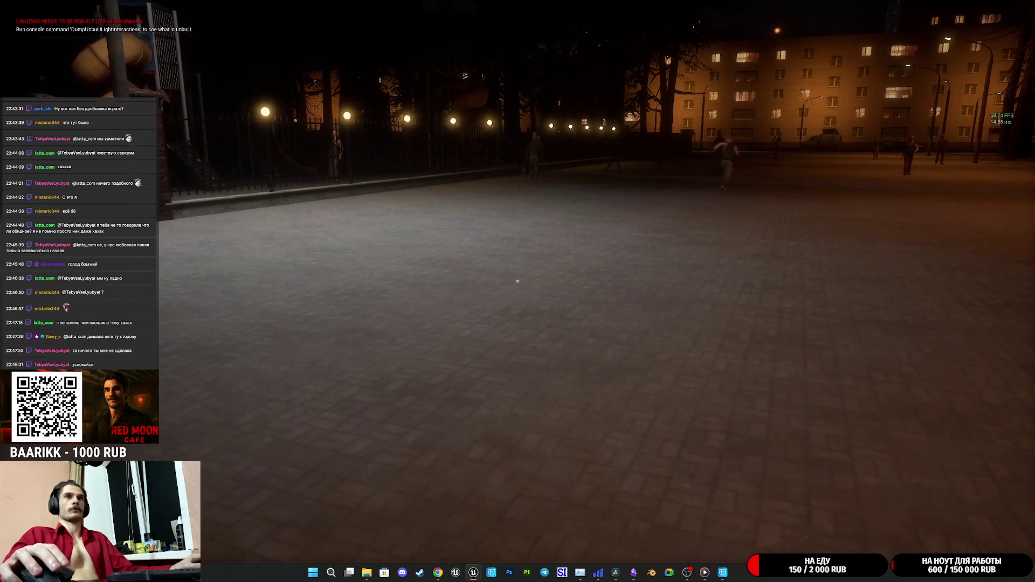
pyautogui.press('Escape')
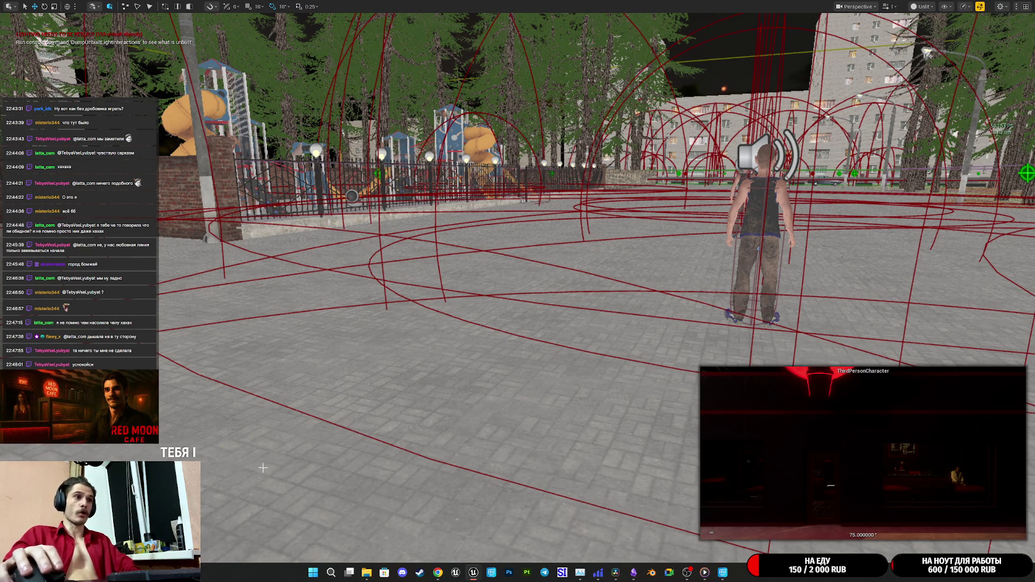
pyautogui.moveTo(475, 575)
pyautogui.click(556, 529)
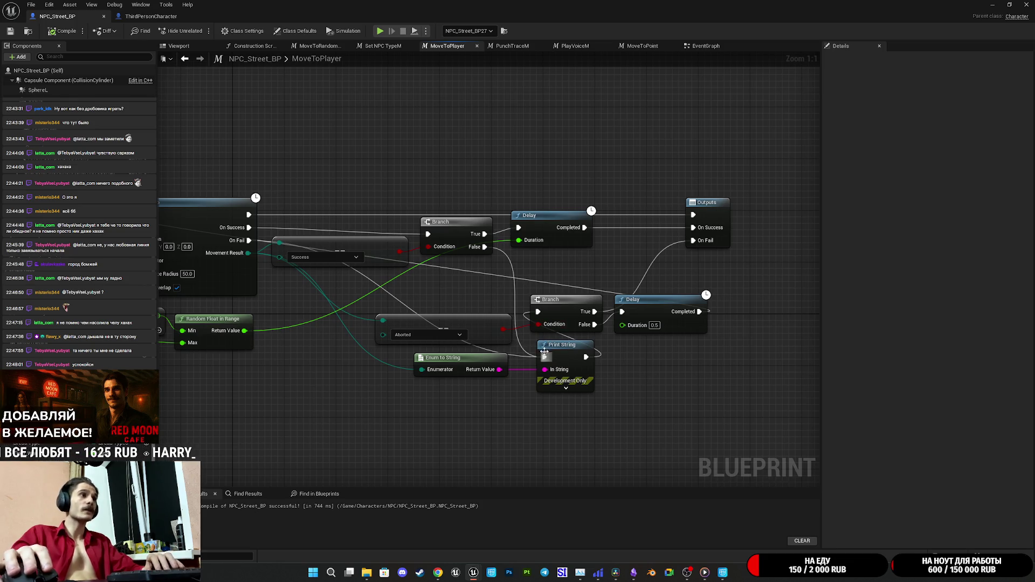
# Step: Connect the upper Branch False and On Fail directly to the lower Branch
pyautogui.moveTo(485, 246); pyautogui.dragTo(539, 316)
pyautogui.moveTo(249, 240); pyautogui.dragTo(539, 312)
pyautogui.click(582, 372)
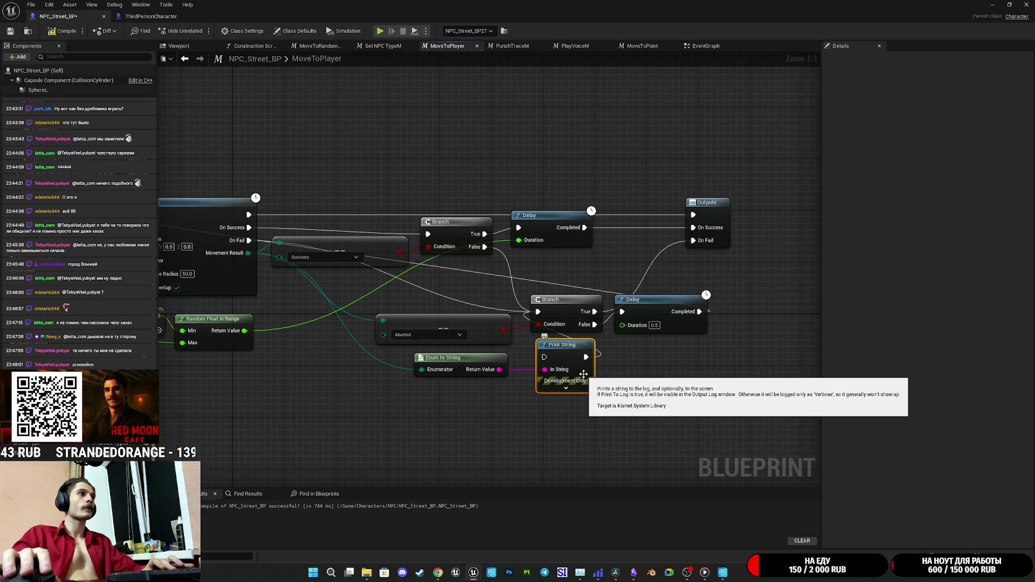
# Step: Delete Print String and Enum to String, then compile and save the Blueprint
pyautogui.press('Delete')
pyautogui.click(458, 359)
pyautogui.press('Delete')
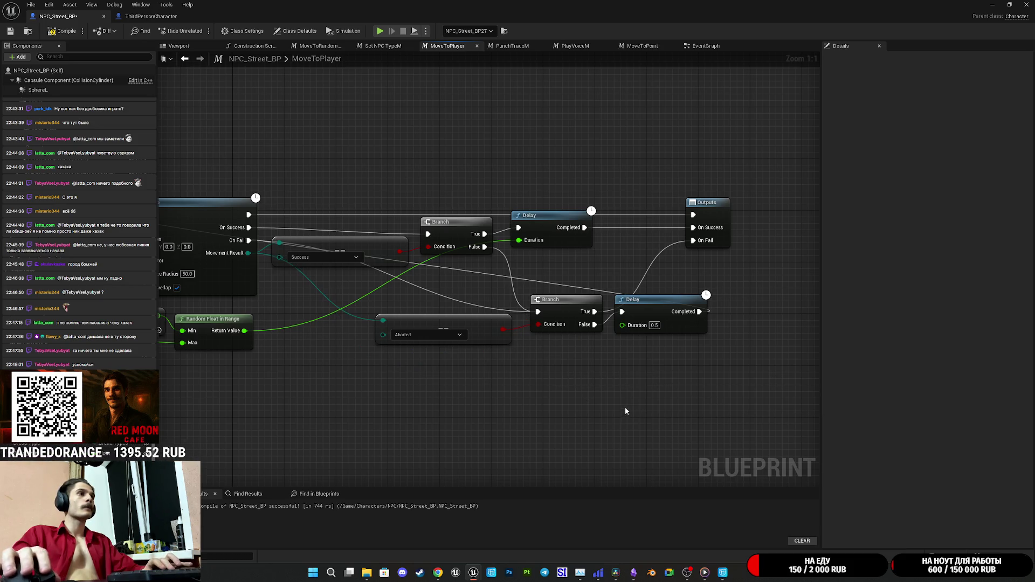
pyautogui.click(10, 30)
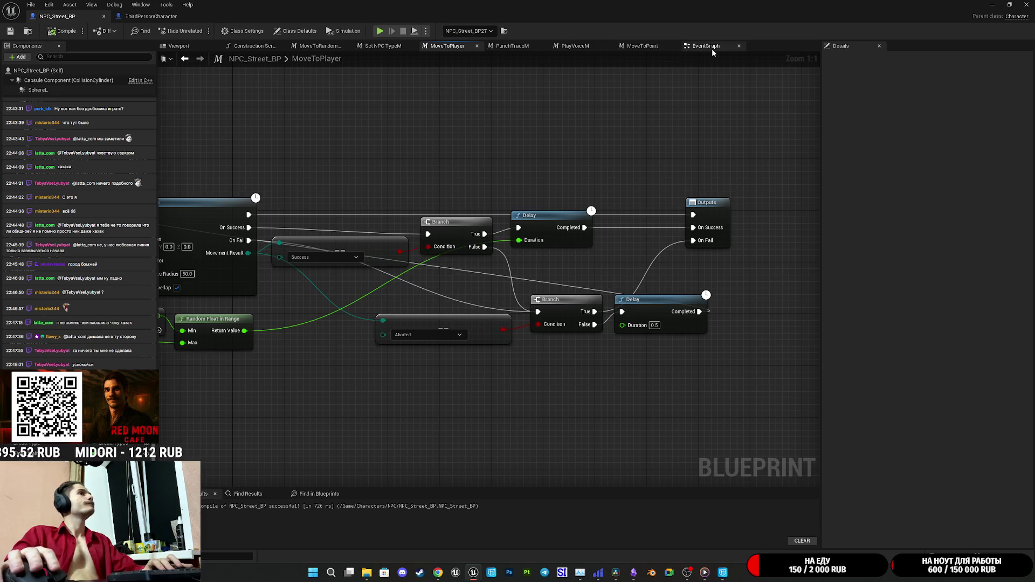
pyautogui.click(711, 48)
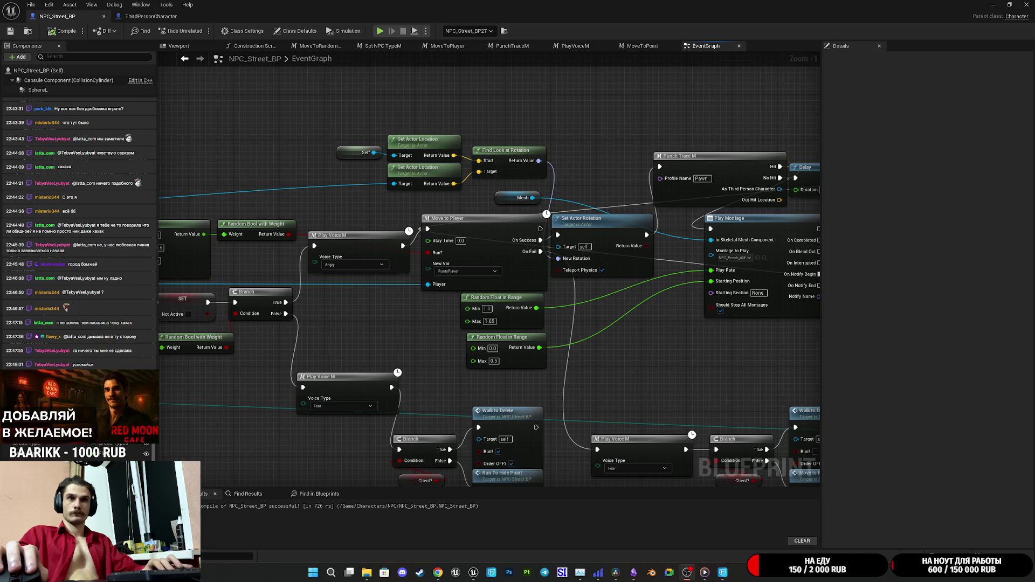
# Step: Shift the Branch and its follow-up nodes to the right in the EventGraph
pyautogui.moveTo(684, 393); pyautogui.dragTo(607, 399)
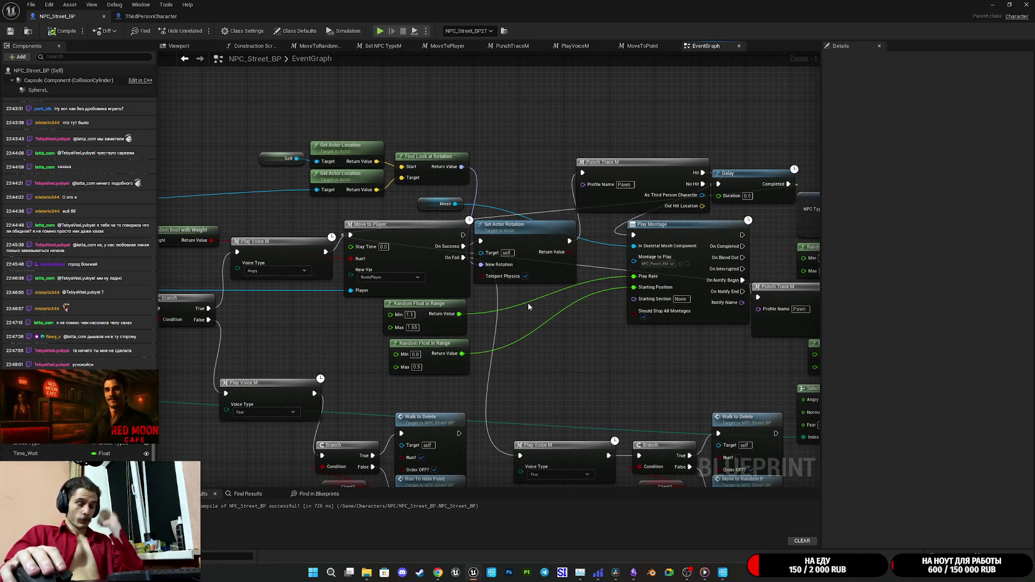
pyautogui.moveTo(527, 303); pyautogui.dragTo(452, 327)
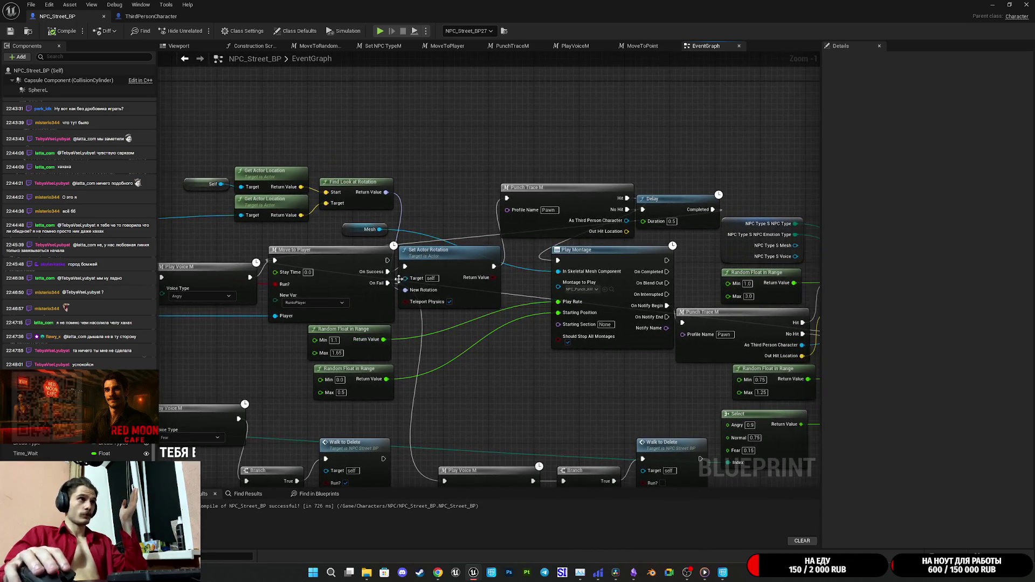
pyautogui.moveTo(452, 266); pyautogui.dragTo(459, 267)
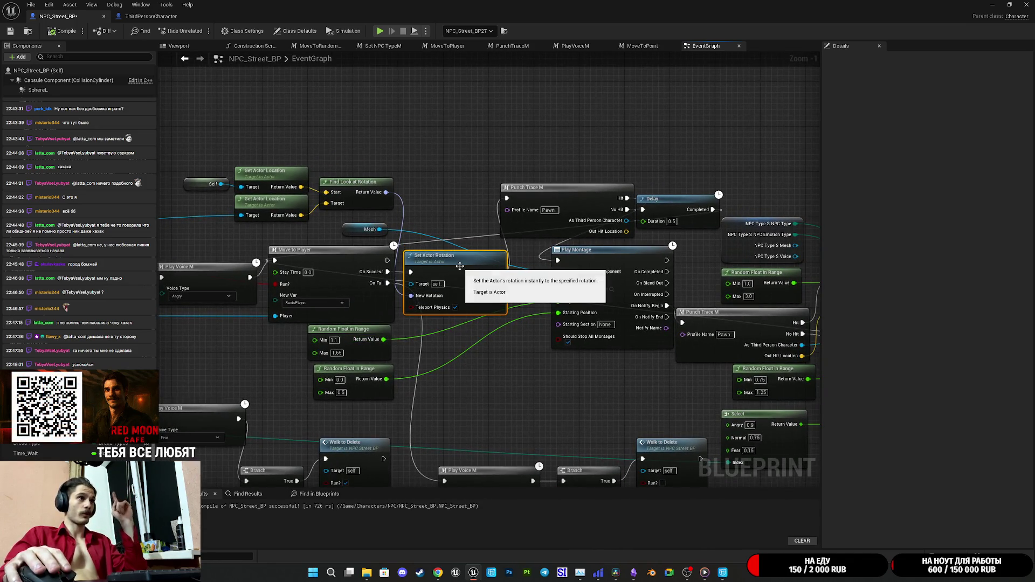
pyautogui.moveTo(530, 320)
pyautogui.mouseDown()
pyautogui.moveTo(528, 356)
pyautogui.moveTo(503, 343)
pyautogui.moveTo(402, 358)
pyautogui.mouseUp()
pyautogui.moveTo(384, 158)
pyautogui.mouseDown()
pyautogui.moveTo(652, 235)
pyautogui.moveTo(539, 276)
pyautogui.moveTo(670, 303)
pyautogui.moveTo(542, 243)
pyautogui.moveTo(553, 310)
pyautogui.moveTo(525, 159)
pyautogui.moveTo(454, 153)
pyautogui.mouseUp()
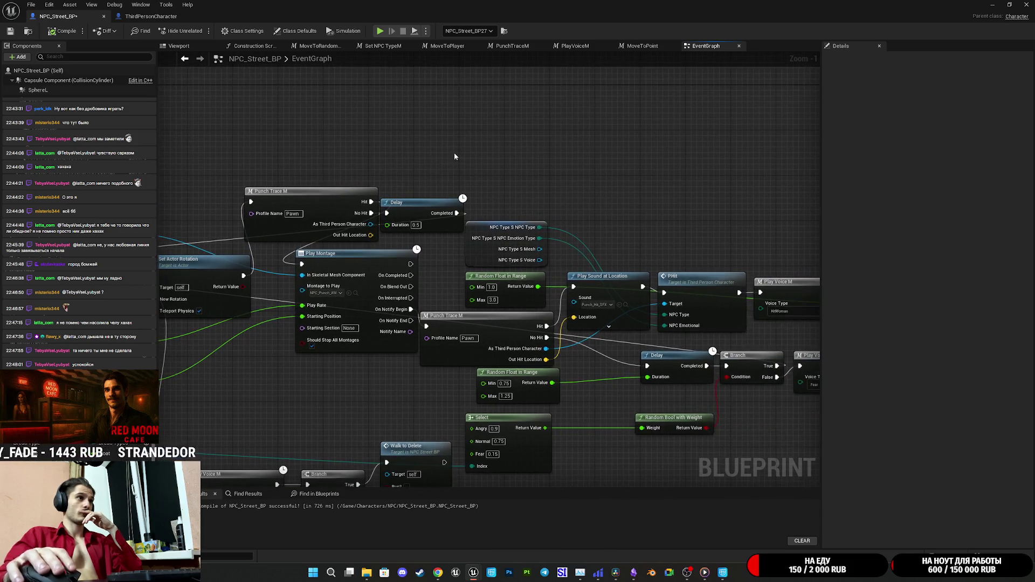
pyautogui.moveTo(537, 194)
pyautogui.mouseDown()
pyautogui.moveTo(481, 178)
pyautogui.moveTo(473, 187)
pyautogui.mouseUp()
pyautogui.moveTo(549, 227)
pyautogui.mouseDown()
pyautogui.moveTo(392, 196)
pyautogui.moveTo(405, 209)
pyautogui.mouseUp()
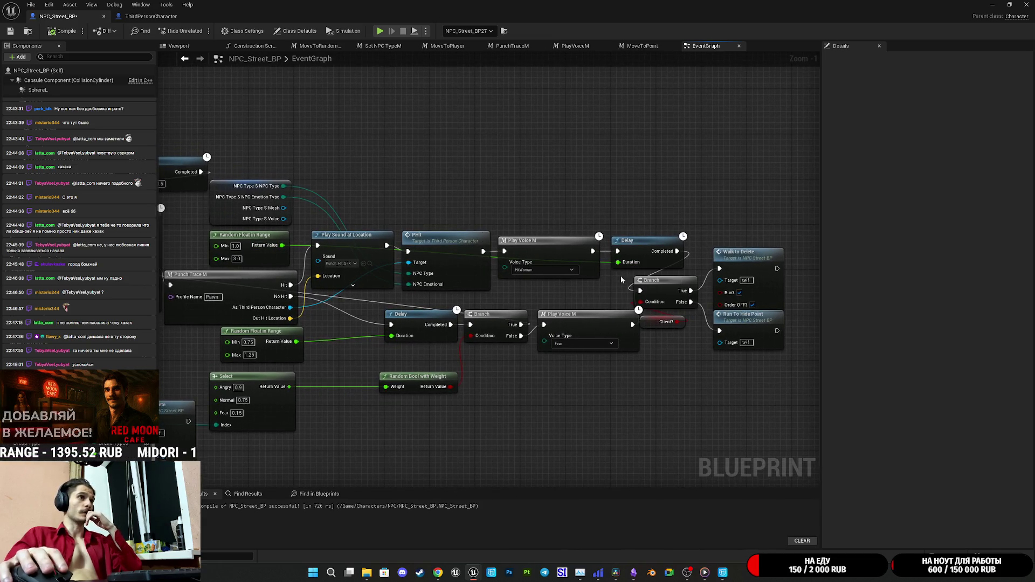
pyautogui.moveTo(679, 330); pyautogui.dragTo(642, 358)
pyautogui.moveTo(624, 404); pyautogui.dragTo(764, 236)
pyautogui.moveTo(596, 280)
pyautogui.mouseDown()
pyautogui.moveTo(630, 273)
pyautogui.moveTo(607, 280)
pyautogui.mouseUp()
pyautogui.click(674, 248)
pyautogui.moveTo(629, 418)
pyautogui.mouseDown()
pyautogui.moveTo(642, 351)
pyautogui.moveTo(666, 331)
pyautogui.moveTo(716, 329)
pyautogui.mouseUp()
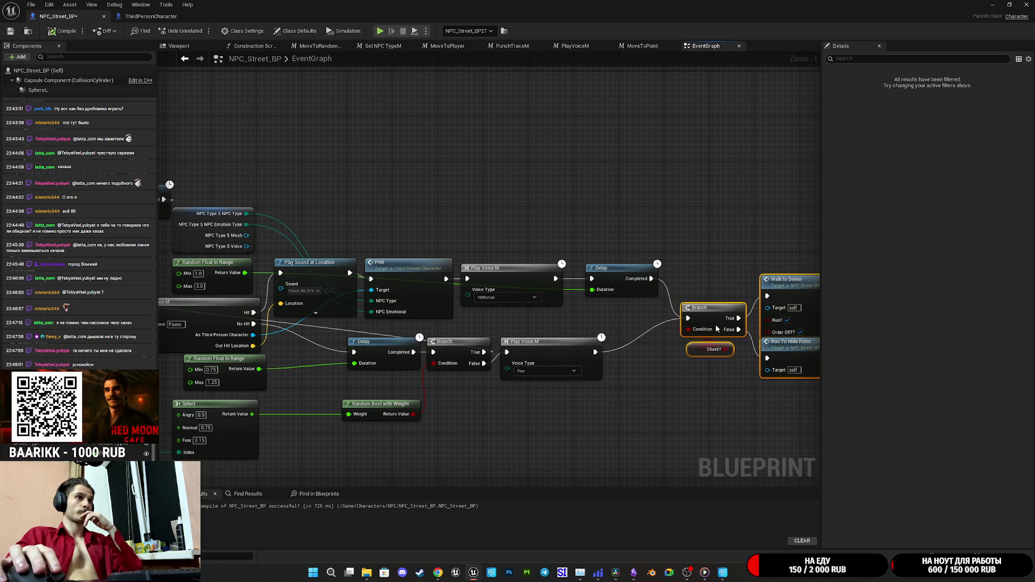
pyautogui.click(646, 367)
# Step: Move the lower Delay node left so it sits next to Punch Trace M
pyautogui.moveTo(698, 363)
pyautogui.mouseDown()
pyautogui.moveTo(663, 356)
pyautogui.moveTo(686, 363)
pyautogui.moveTo(640, 366)
pyautogui.moveTo(799, 307)
pyautogui.mouseUp()
pyautogui.moveTo(437, 283)
pyautogui.mouseDown()
pyautogui.moveTo(500, 283)
pyautogui.moveTo(447, 304)
pyautogui.mouseUp()
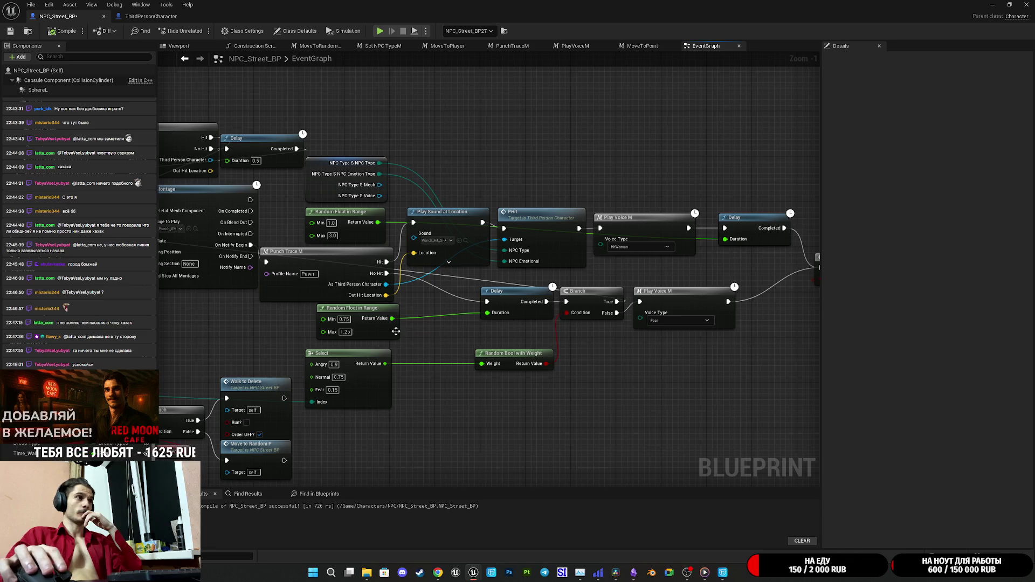
pyautogui.moveTo(515, 303); pyautogui.dragTo(449, 303)
pyautogui.click(464, 339)
pyautogui.moveTo(464, 339); pyautogui.dragTo(457, 344)
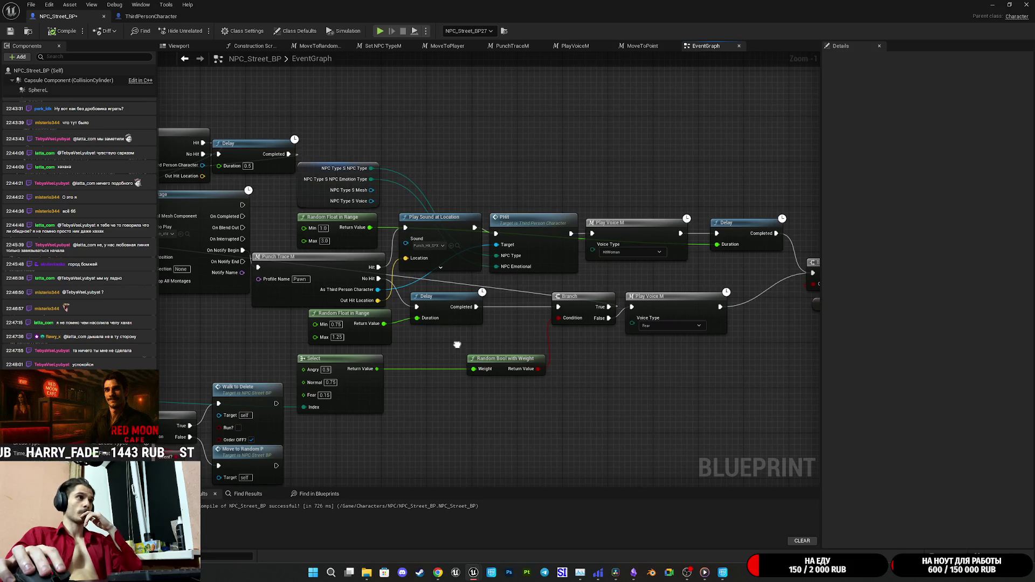
pyautogui.moveTo(457, 343); pyautogui.dragTo(454, 345)
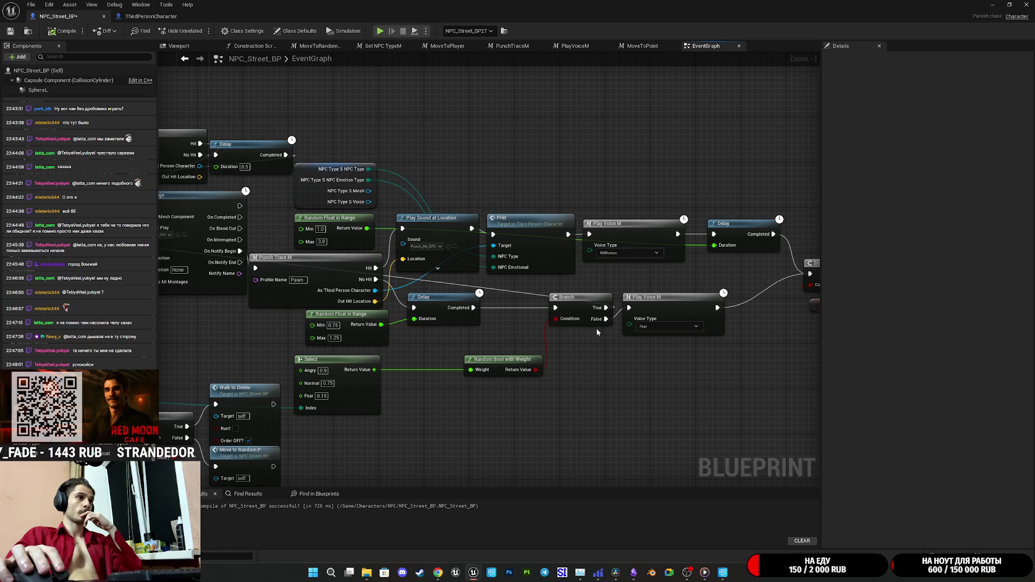
# Step: Pack Branch, Random Bool with Weight and Fear Play Voice M beside the Delay, then open PlayVoiceM's macro graph
pyautogui.moveTo(599, 302); pyautogui.dragTo(531, 306)
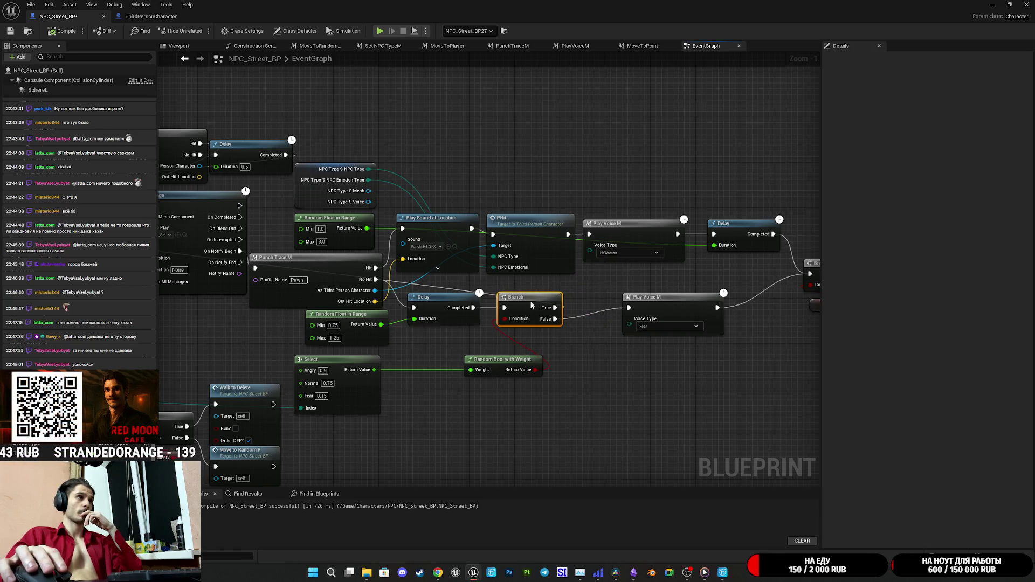
pyautogui.moveTo(509, 359); pyautogui.dragTo(446, 342)
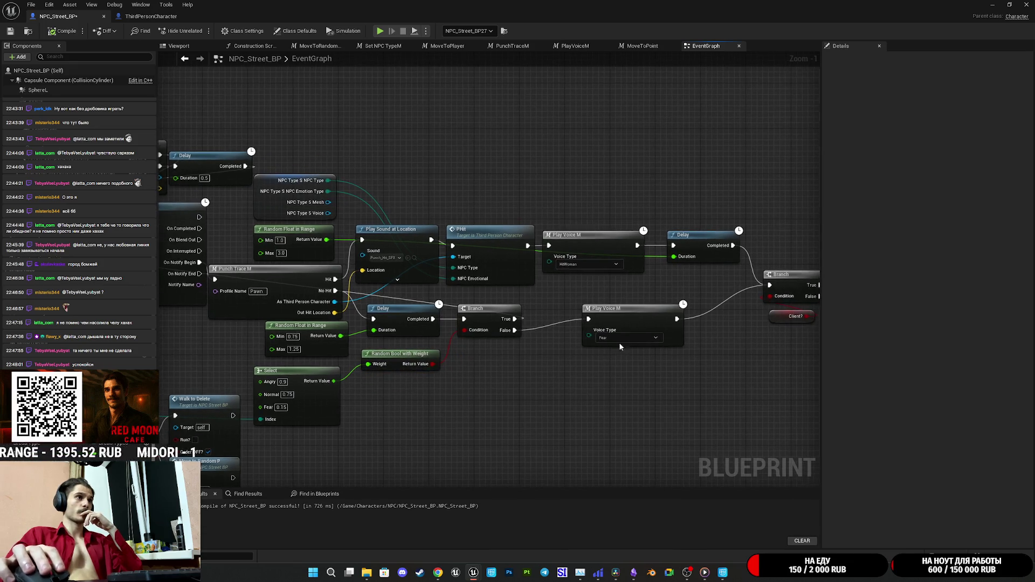
pyautogui.moveTo(634, 318); pyautogui.dragTo(587, 319)
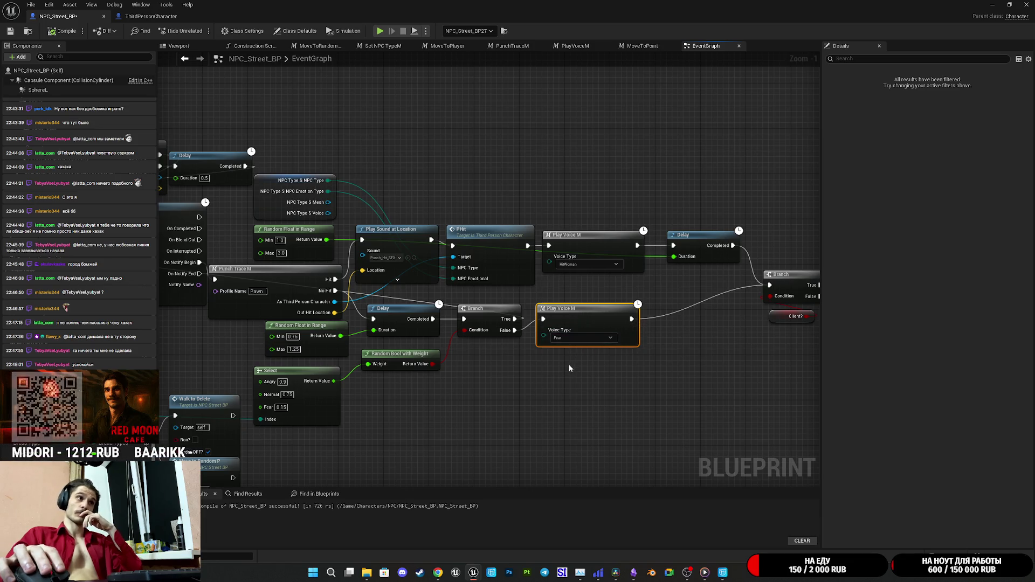
pyautogui.moveTo(579, 364)
pyautogui.mouseDown()
pyautogui.moveTo(595, 365)
pyautogui.moveTo(419, 369)
pyautogui.moveTo(621, 362)
pyautogui.mouseUp()
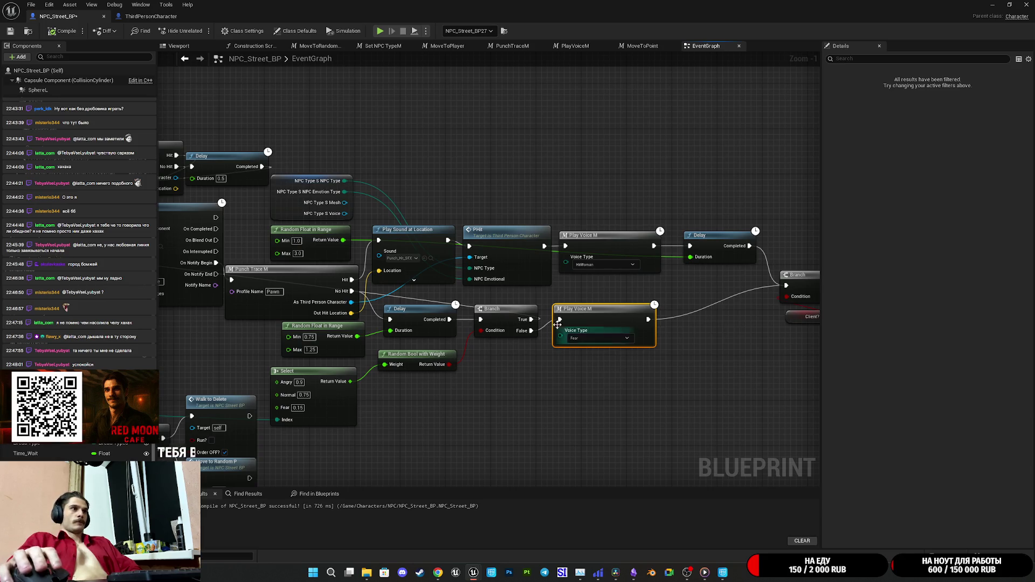
pyautogui.moveTo(522, 347)
pyautogui.mouseDown()
pyautogui.moveTo(581, 389)
pyautogui.moveTo(431, 419)
pyautogui.mouseUp()
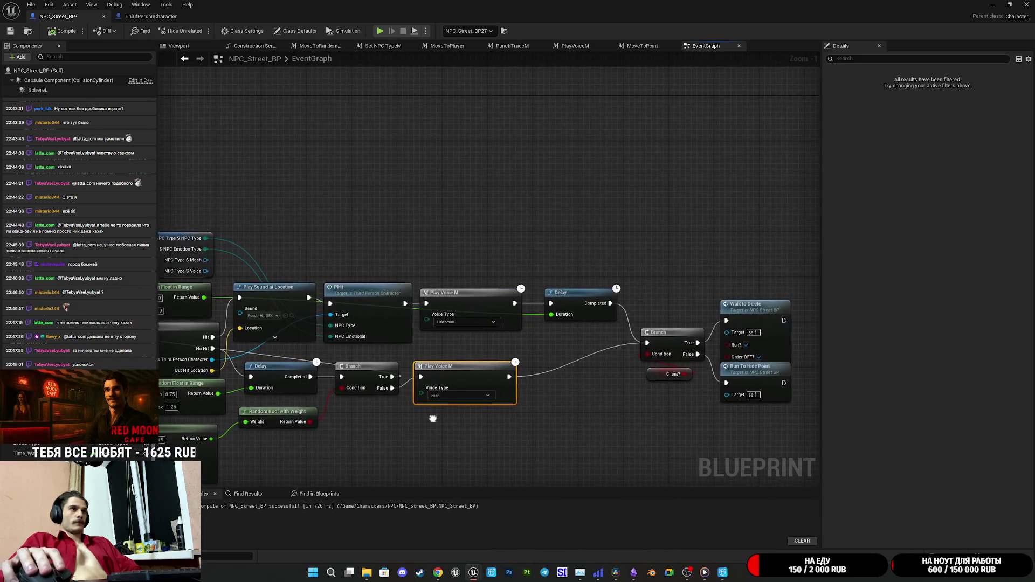
pyautogui.doubleClick(461, 376)
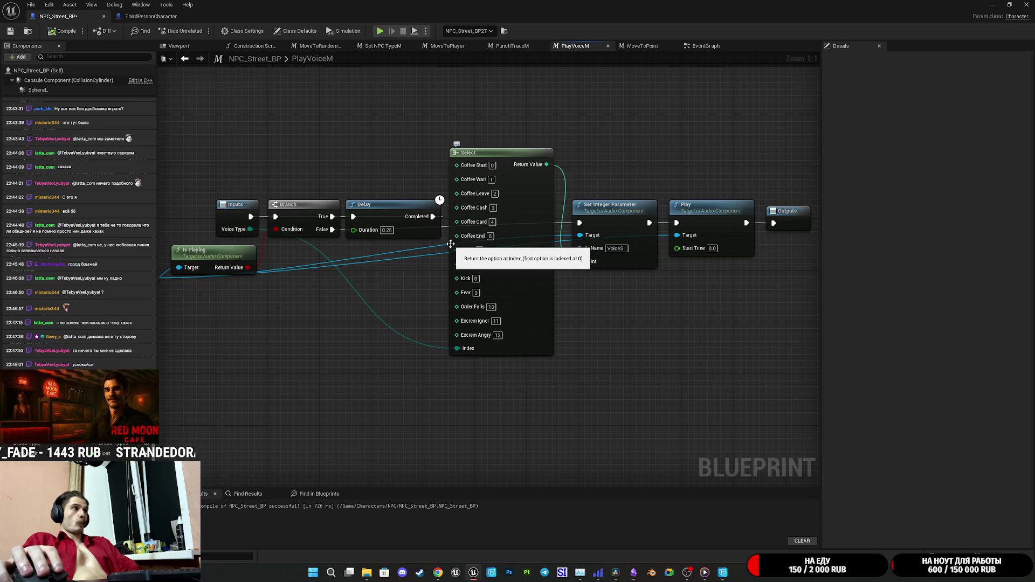
# Step: Look over the PlayVoiceM macro, then lower the Fear Play Voice M node and wire Branch False into it
pyautogui.click(701, 46)
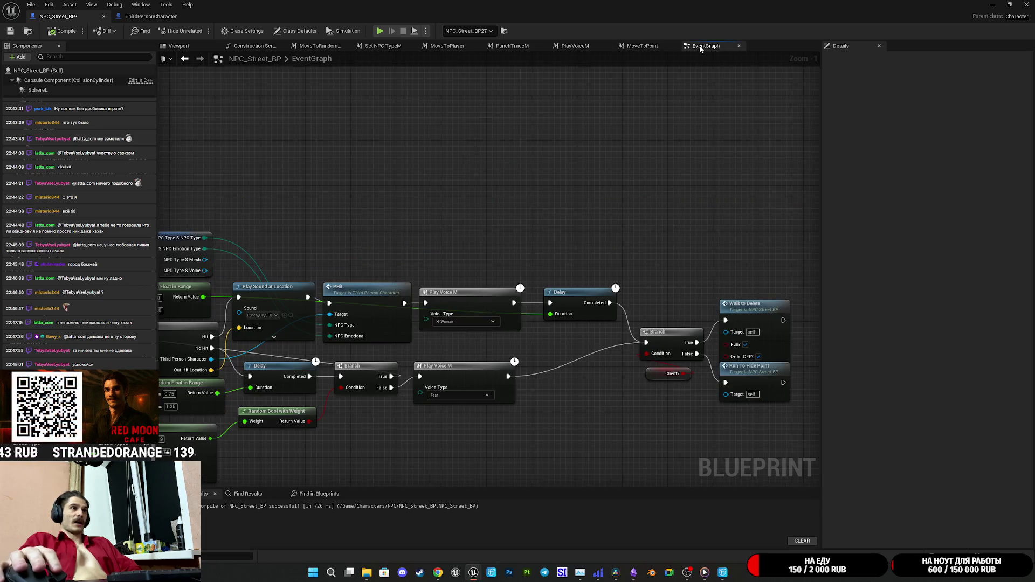
pyautogui.moveTo(620, 259)
pyautogui.mouseDown()
pyautogui.moveTo(731, 169)
pyautogui.moveTo(609, 169)
pyautogui.moveTo(692, 162)
pyautogui.mouseUp()
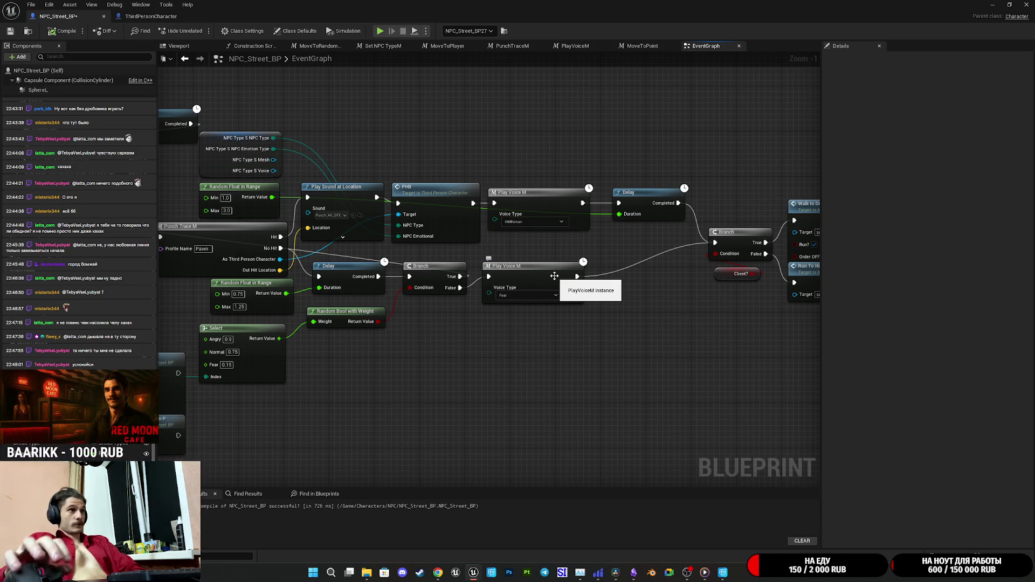
pyautogui.doubleClick(554, 276)
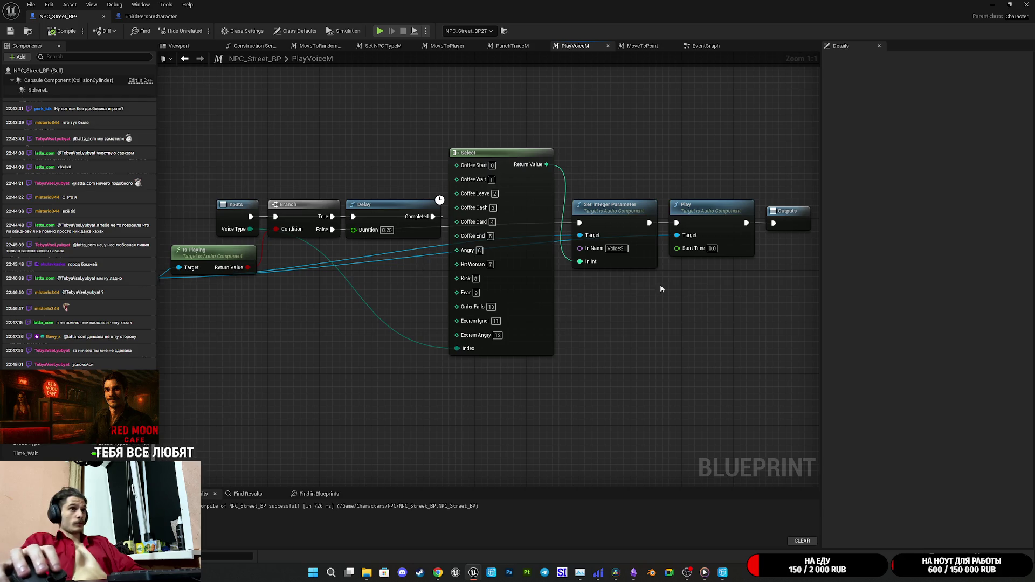
pyautogui.click(703, 46)
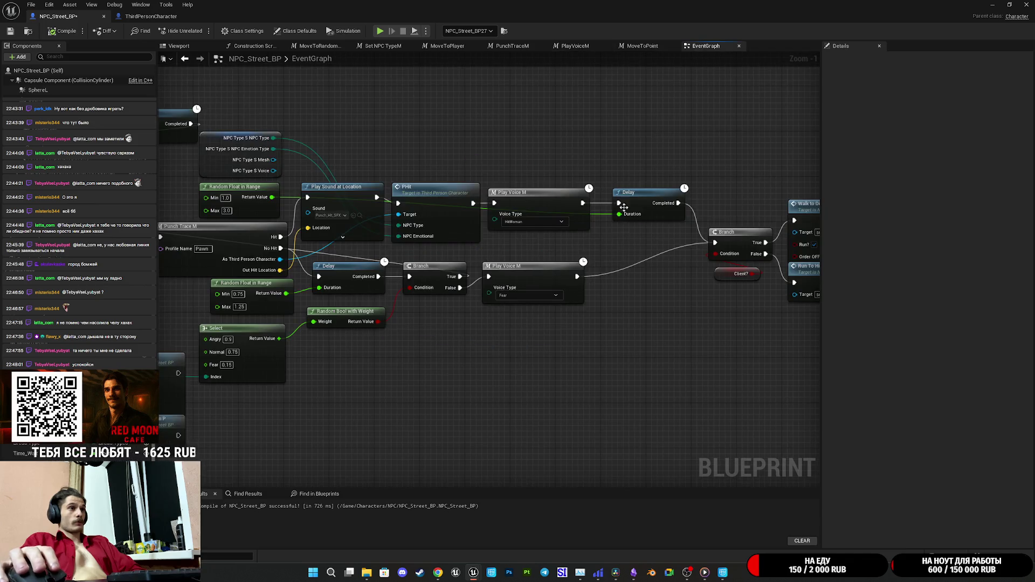
pyautogui.moveTo(658, 360); pyautogui.dragTo(534, 384)
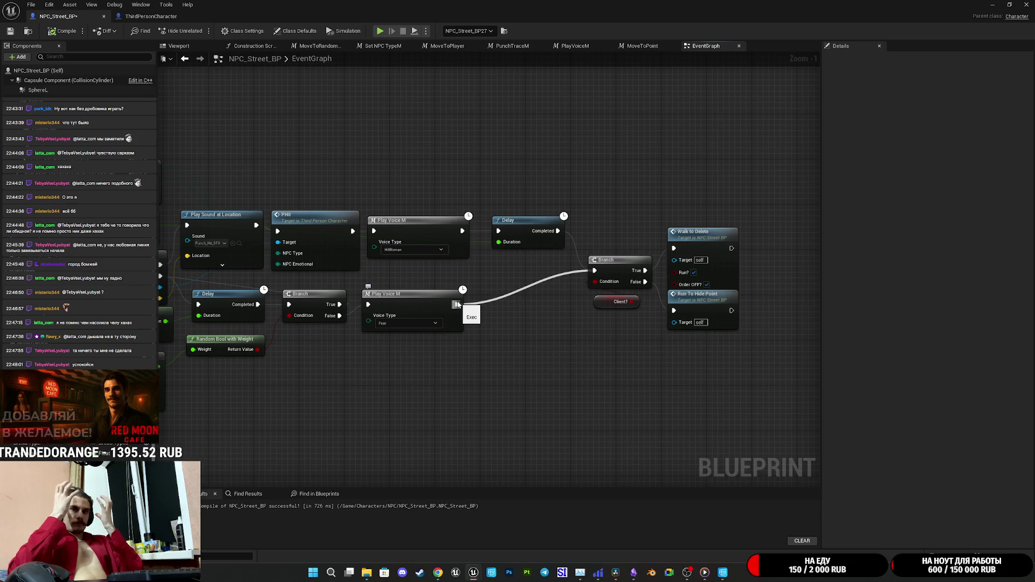
pyautogui.moveTo(408, 308)
pyautogui.mouseDown()
pyautogui.moveTo(429, 313)
pyautogui.moveTo(416, 363)
pyautogui.mouseUp()
pyautogui.moveTo(338, 321); pyautogui.dragTo(420, 334)
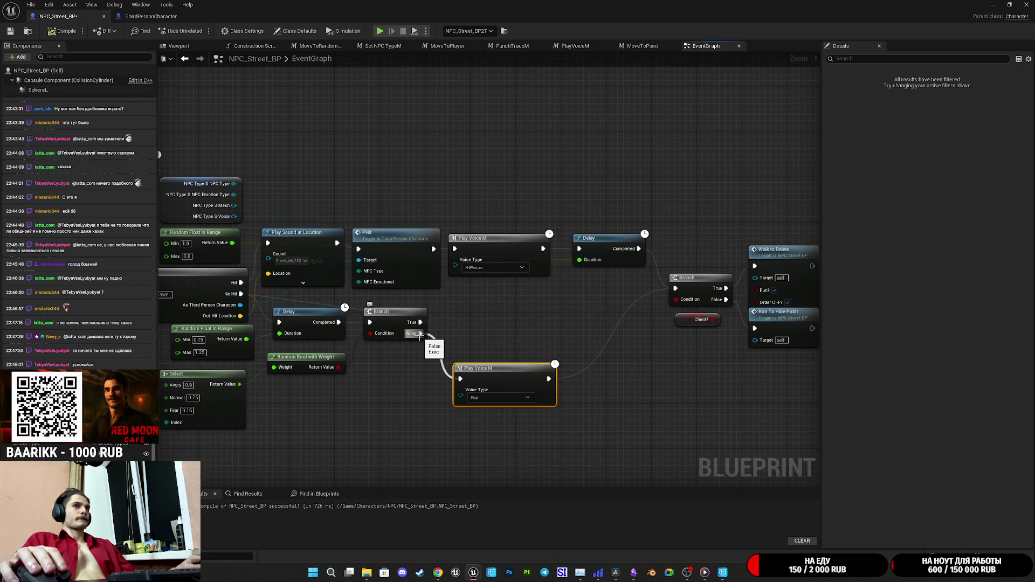
pyautogui.moveTo(420, 335); pyautogui.dragTo(437, 339)
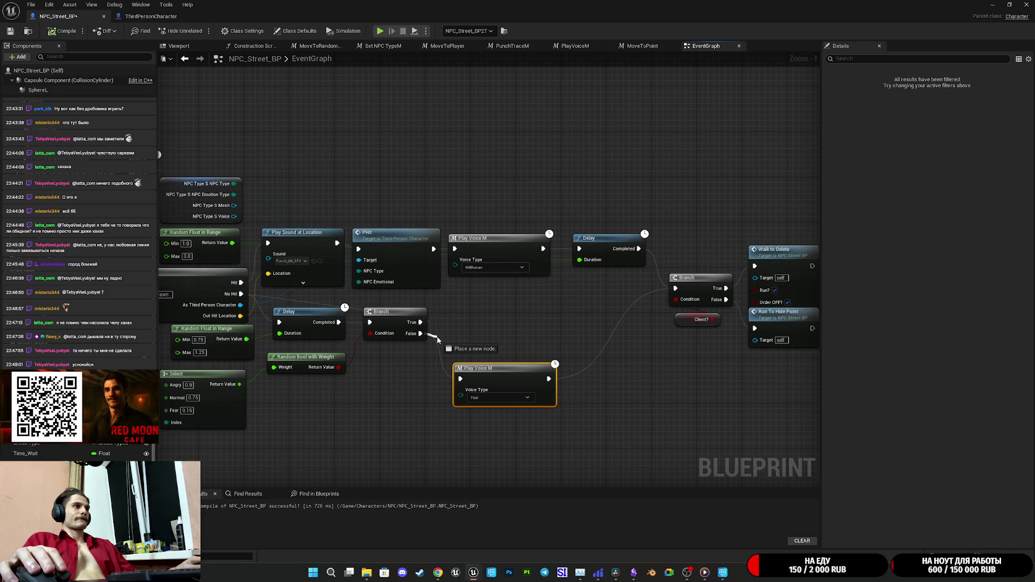
pyautogui.moveTo(438, 339); pyautogui.dragTo(460, 379)
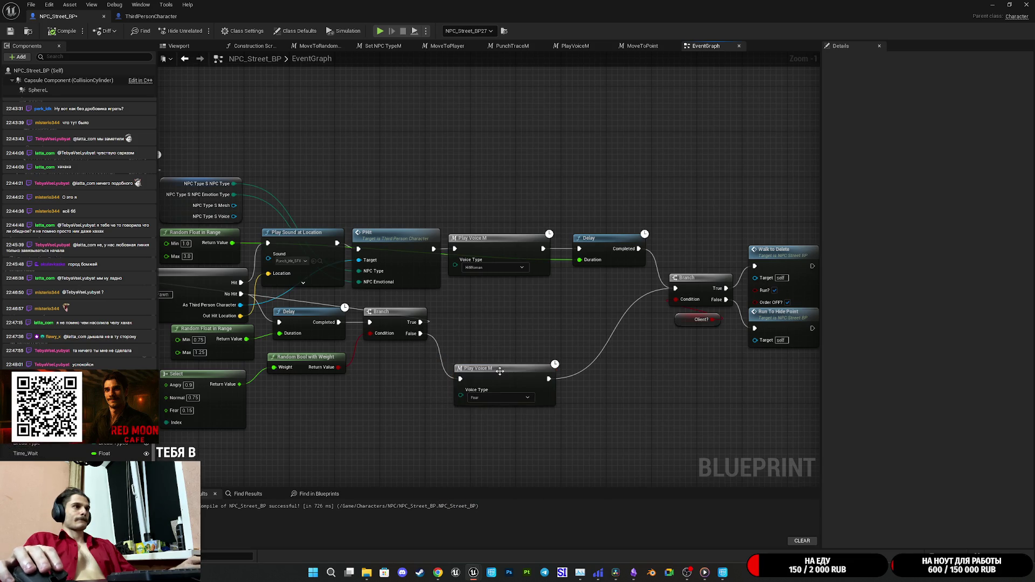
# Step: Inspect the PlayVoiceM macro graph twice more before returning to the EventGraph
pyautogui.doubleClick(500, 370)
pyautogui.moveTo(413, 355)
pyautogui.mouseDown()
pyautogui.moveTo(395, 361)
pyautogui.moveTo(442, 378)
pyautogui.mouseUp()
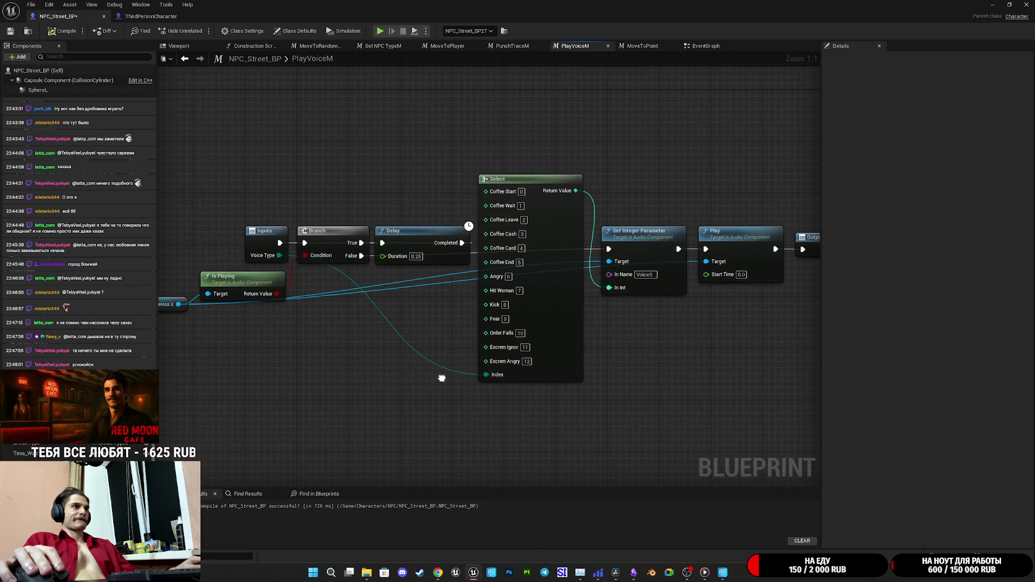
pyautogui.click(705, 46)
pyautogui.moveTo(561, 328); pyautogui.dragTo(545, 313)
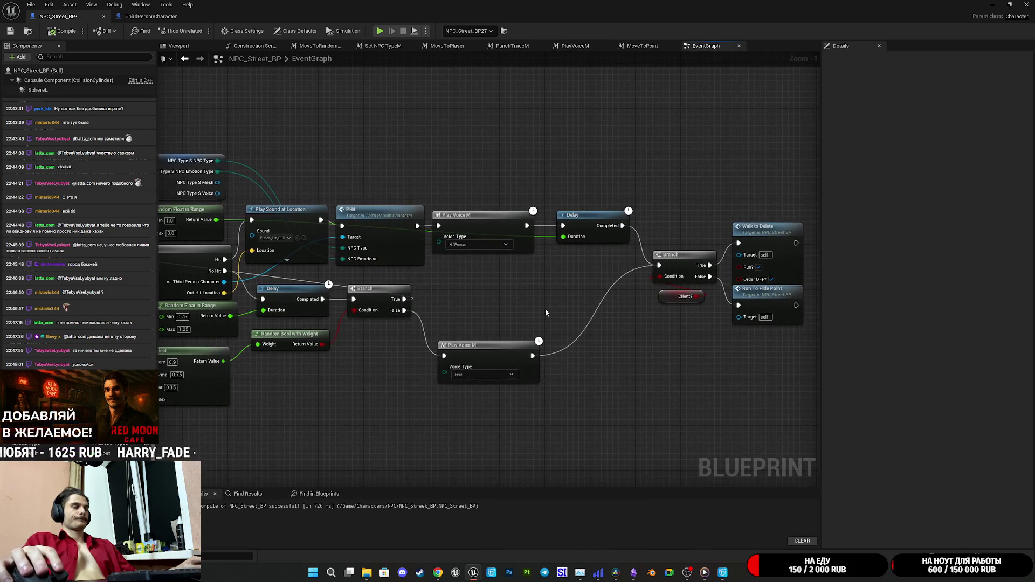
pyautogui.doubleClick(494, 356)
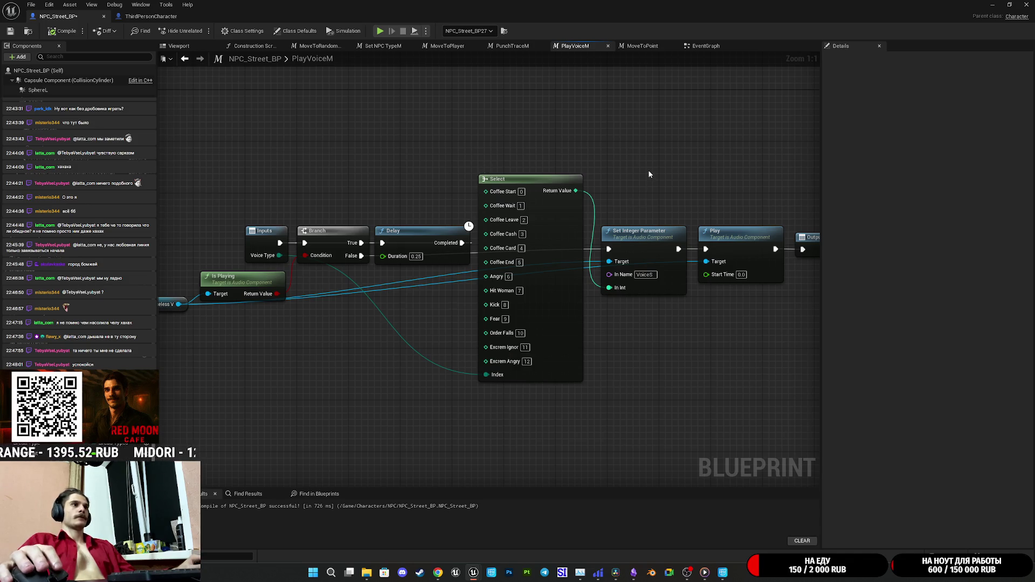
pyautogui.click(702, 49)
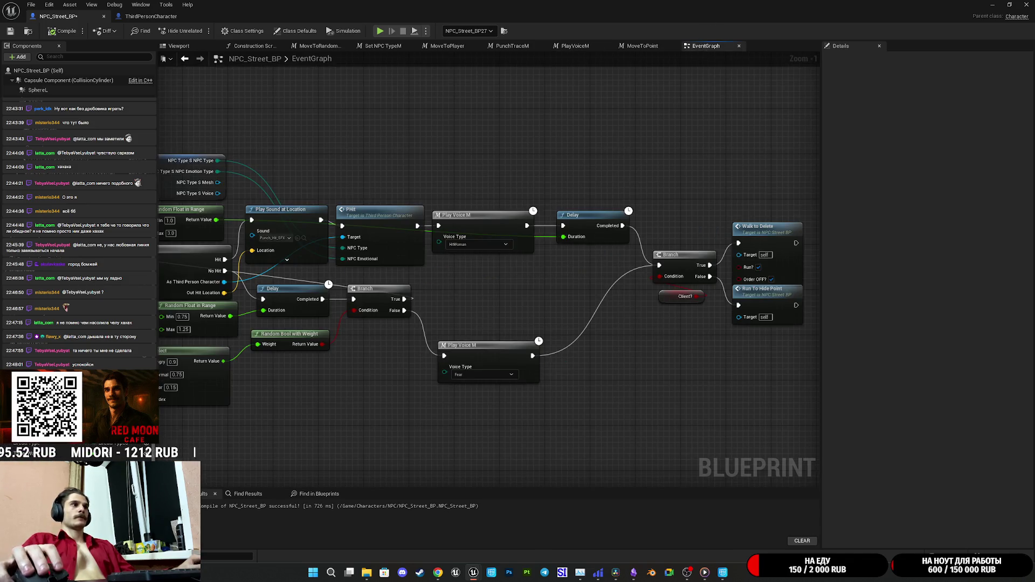
pyautogui.moveTo(429, 377); pyautogui.dragTo(565, 315)
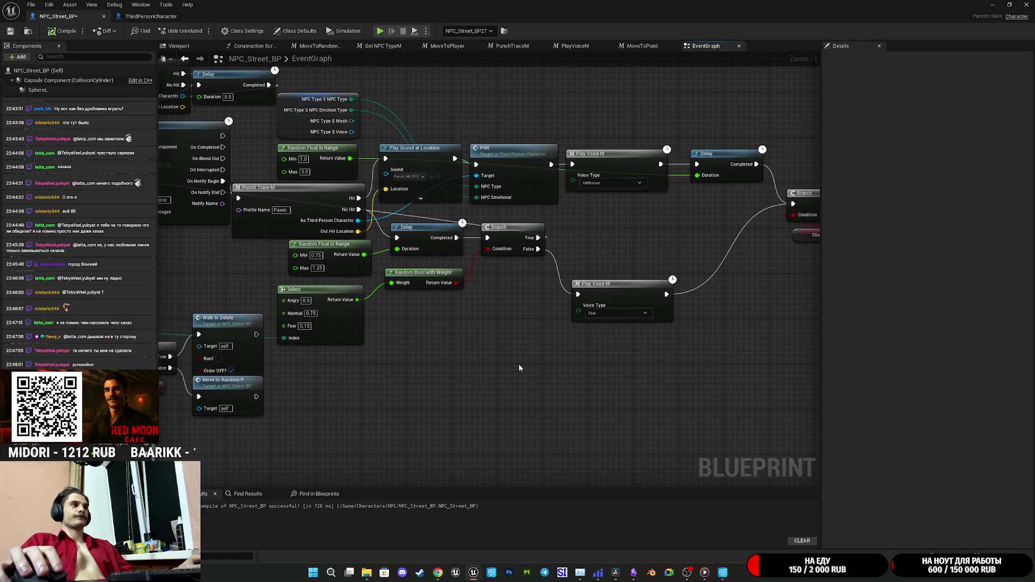
# Step: Add a custom event named 'OlayVoiceE' beside the Wait_E event nodes
pyautogui.moveTo(566, 361)
pyautogui.mouseDown()
pyautogui.moveTo(388, 406)
pyautogui.moveTo(532, 362)
pyautogui.moveTo(551, 475)
pyautogui.mouseUp()
pyautogui.scroll(-2, 551, 476)
pyautogui.moveTo(529, 369)
pyautogui.mouseDown()
pyautogui.moveTo(438, 342)
pyautogui.moveTo(564, 244)
pyautogui.moveTo(674, 108)
pyautogui.mouseUp()
pyautogui.moveTo(808, 140)
pyautogui.mouseDown()
pyautogui.moveTo(431, 173)
pyautogui.moveTo(465, 245)
pyautogui.mouseUp()
pyautogui.rightClick(444, 245)
pyautogui.write('cus')
pyautogui.click(539, 279)
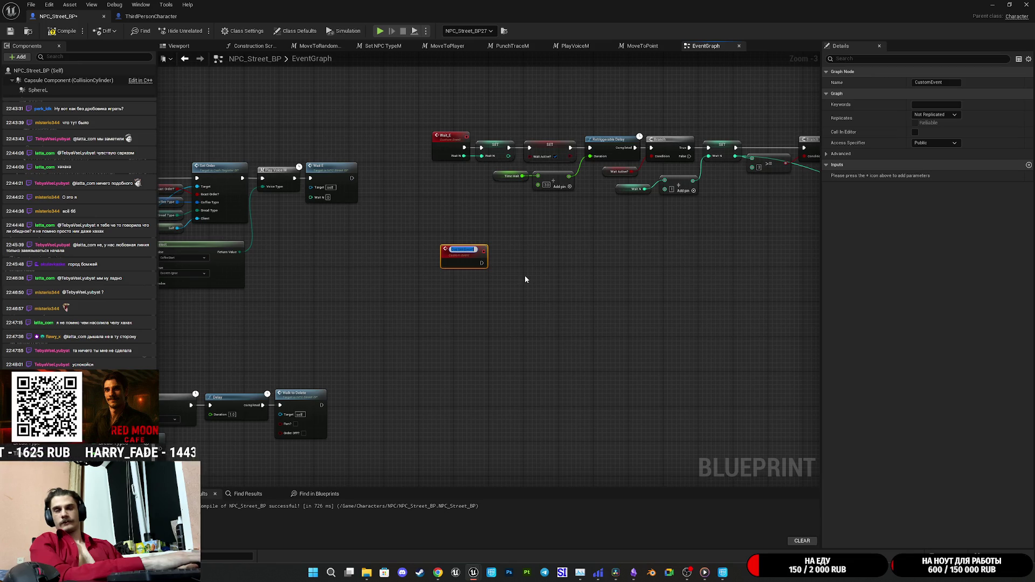
pyautogui.write('Olay')
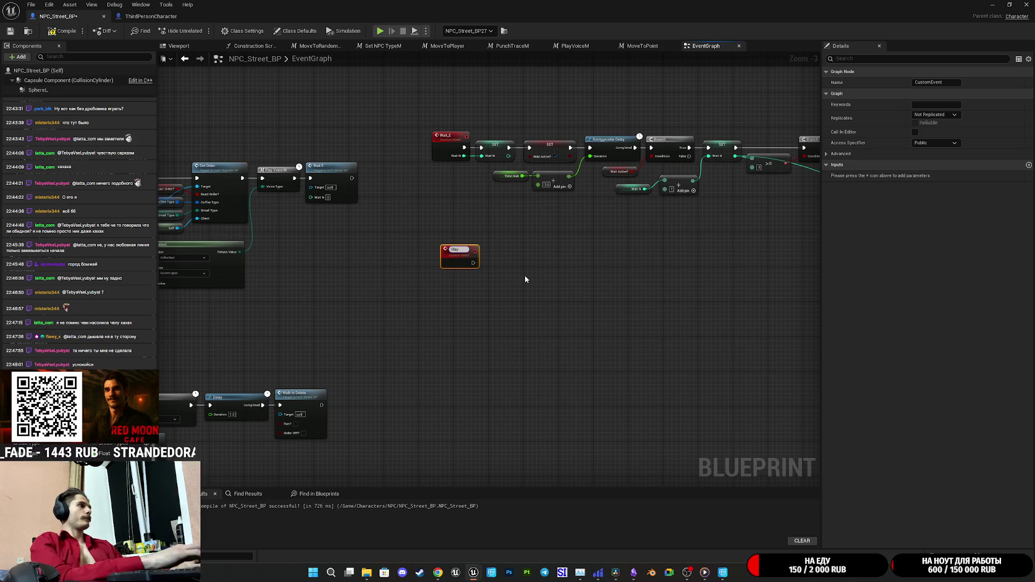
pyautogui.write('VoiceE')
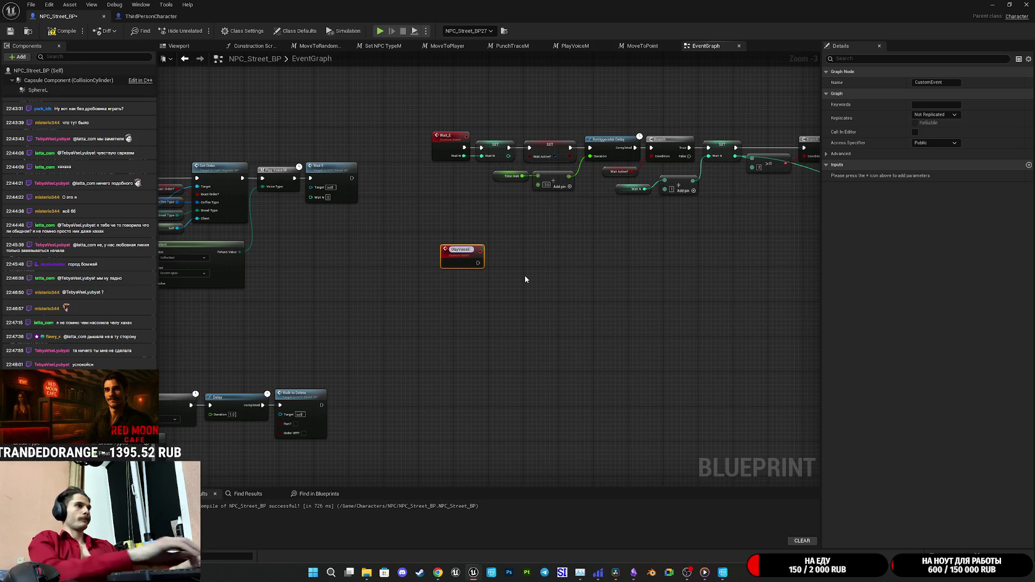
pyautogui.press('Return')
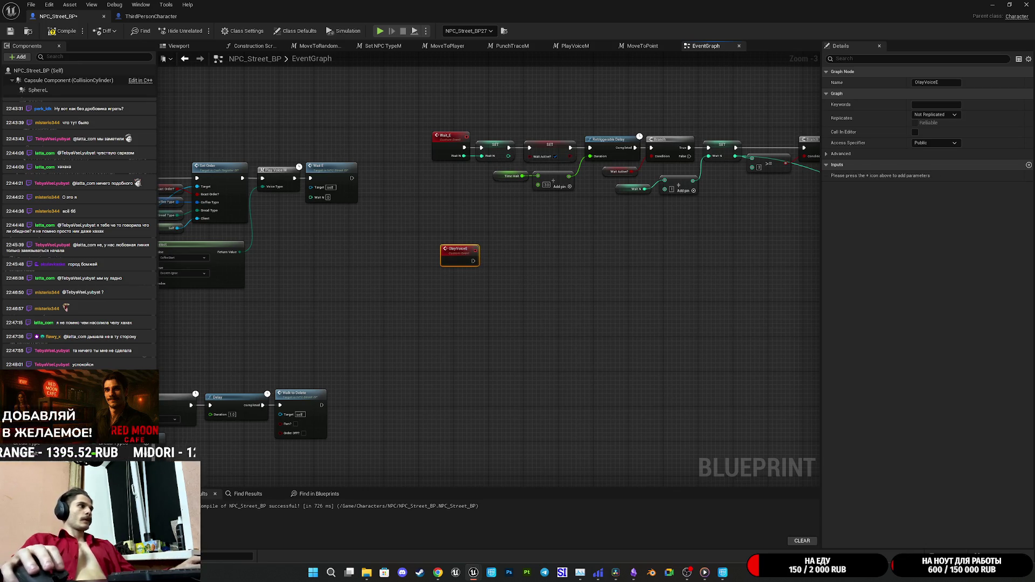
# Step: Place the PlayVoiceM macro, wire the custom event into it, add a Voice Type input, and compile
pyautogui.moveTo(65, 302)
pyautogui.mouseDown()
pyautogui.moveTo(279, 316)
pyautogui.moveTo(495, 265)
pyautogui.moveTo(461, 256)
pyautogui.mouseUp()
pyautogui.scroll(3, 495, 265)
pyautogui.moveTo(537, 280)
pyautogui.mouseDown()
pyautogui.moveTo(529, 253)
pyautogui.moveTo(537, 259)
pyautogui.moveTo(435, 250)
pyautogui.mouseUp()
pyautogui.click(515, 202)
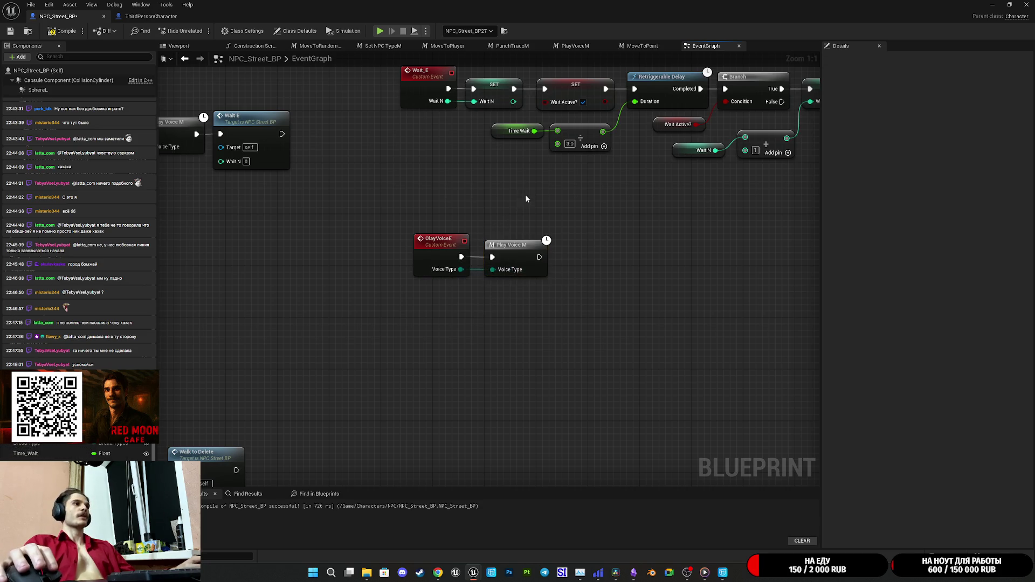
pyautogui.click(10, 31)
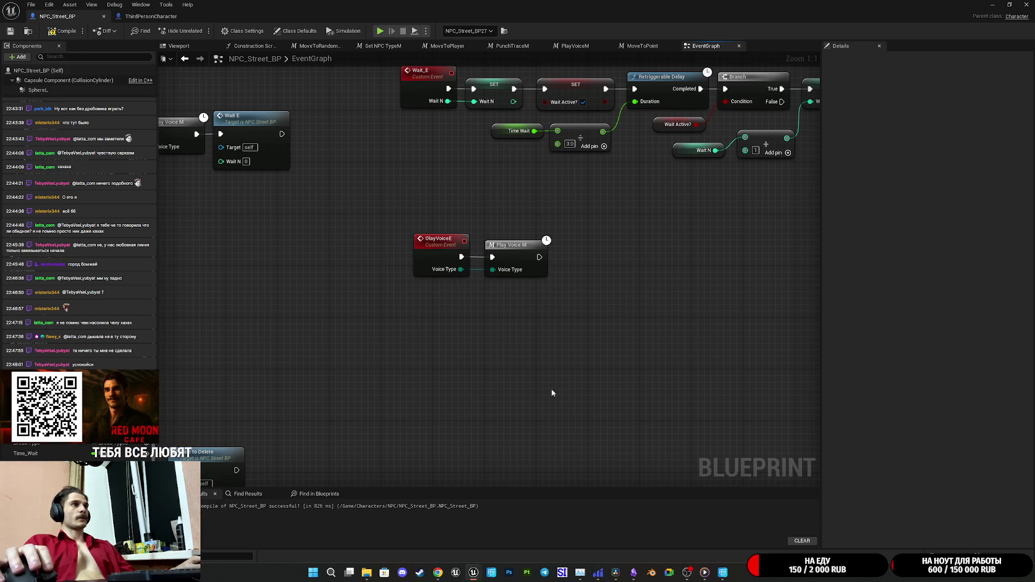
# Step: Correct the event's name to PlayVoiceE in the Details Name field and save the Blueprint
pyautogui.moveTo(552, 393); pyautogui.dragTo(572, 292)
pyautogui.rightClick(528, 157)
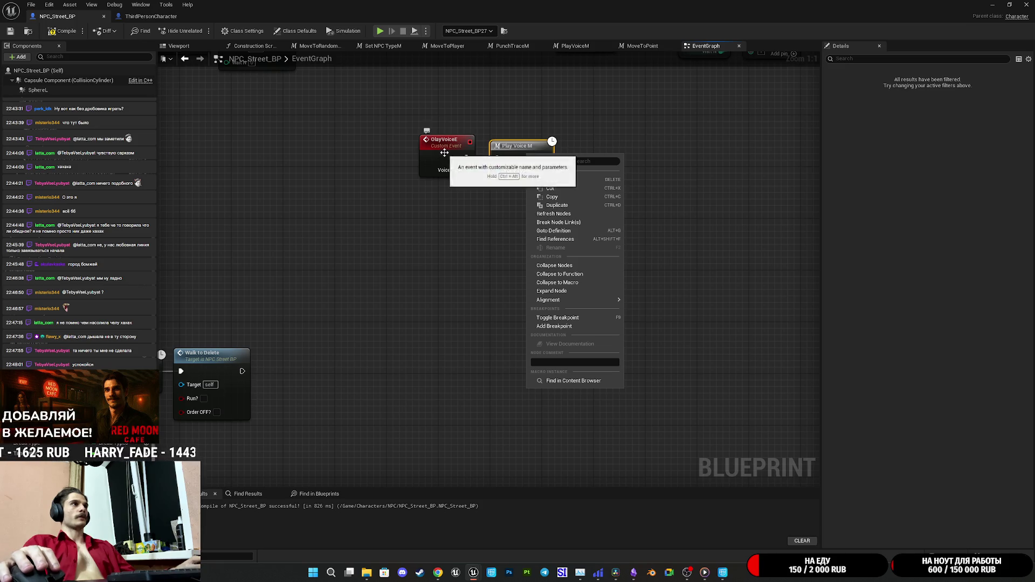
pyautogui.click(448, 158)
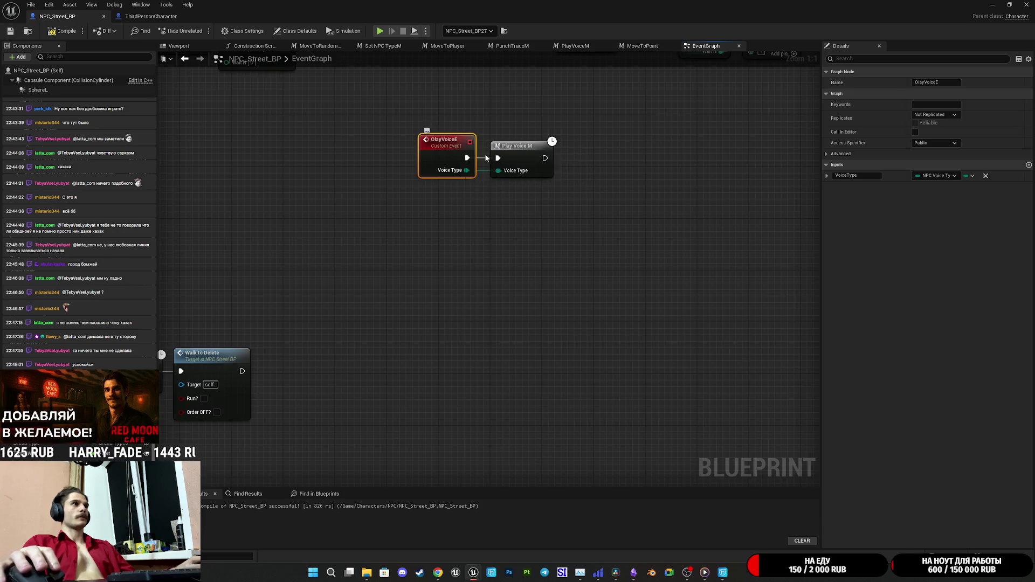
pyautogui.click(917, 82)
pyautogui.press('BackSpace')
pyautogui.write('P')
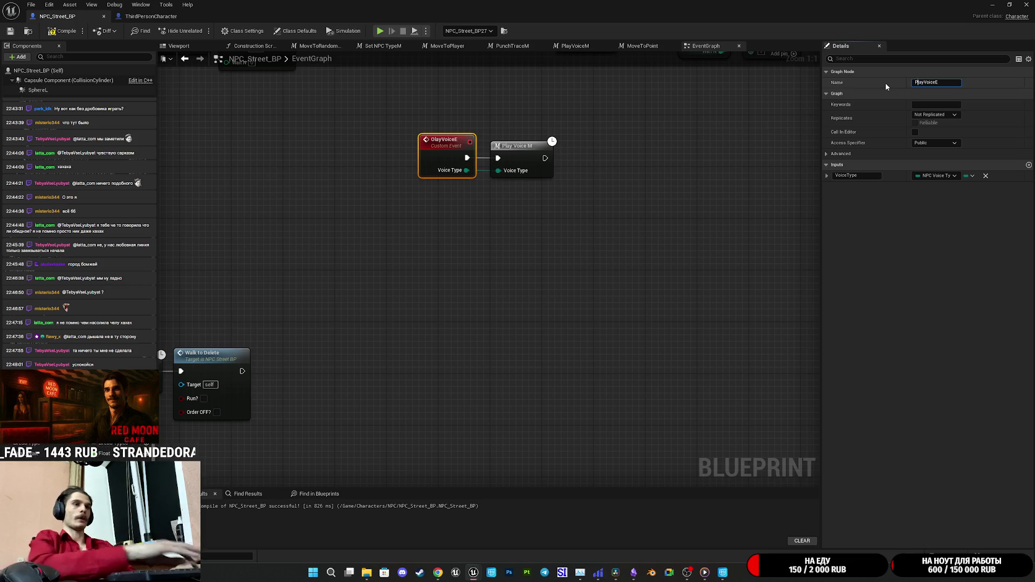
pyautogui.press('Return')
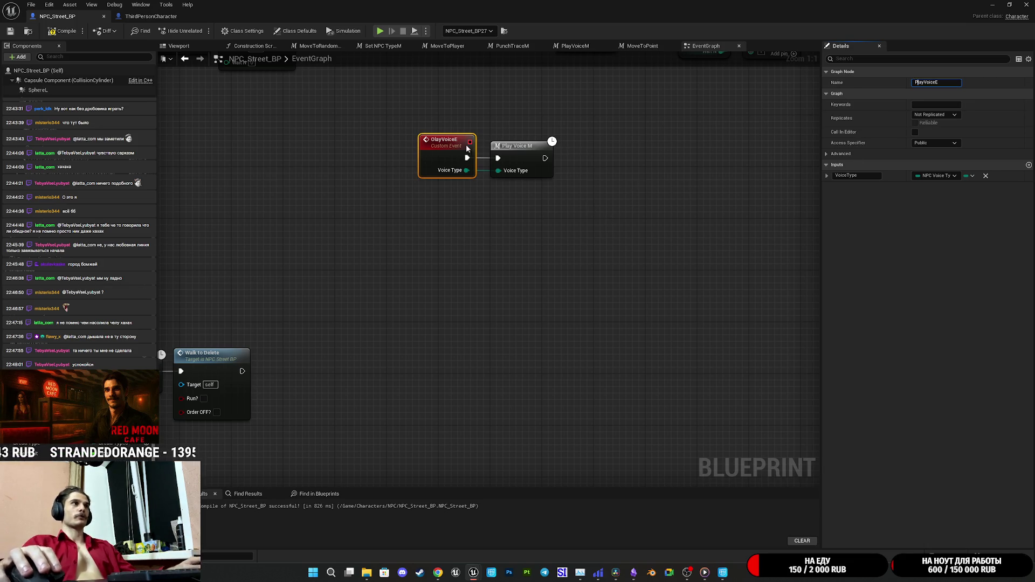
pyautogui.click(8, 31)
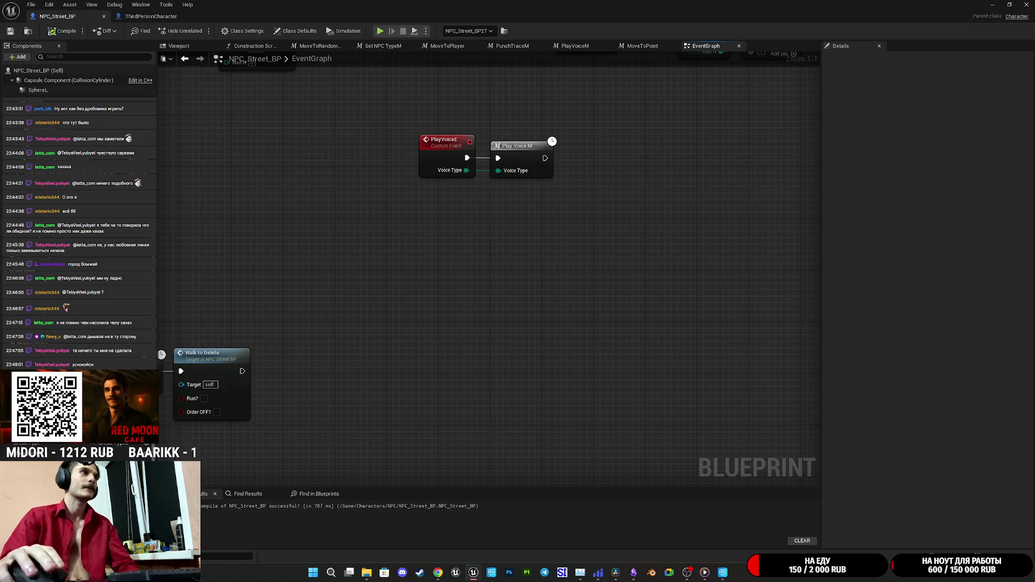
pyautogui.scroll(-5, 494, 115)
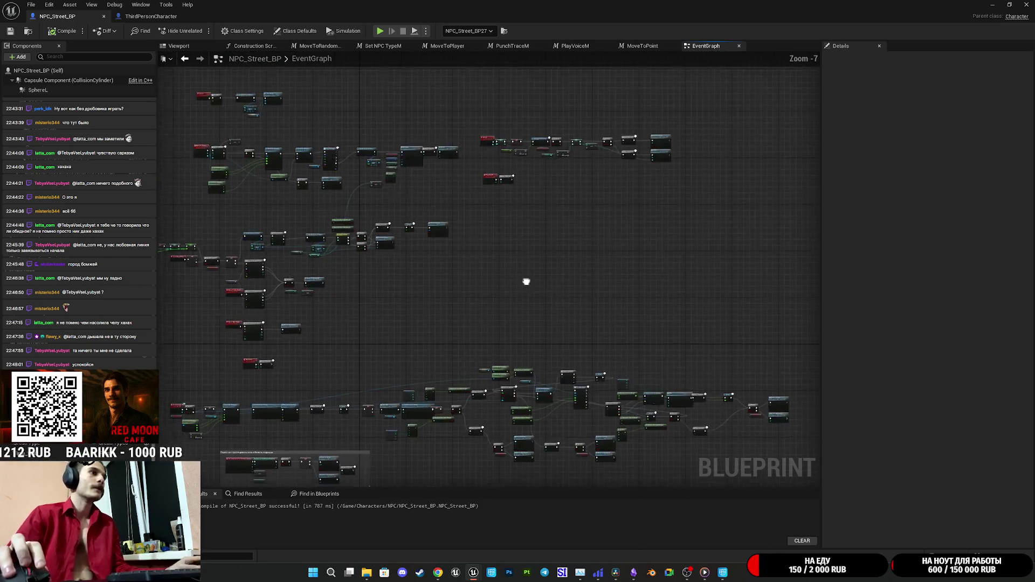
# Step: Add a Play Voice E call node near the Branch, discarding a mistakenly added Play Voice M
pyautogui.scroll(5, 547, 159)
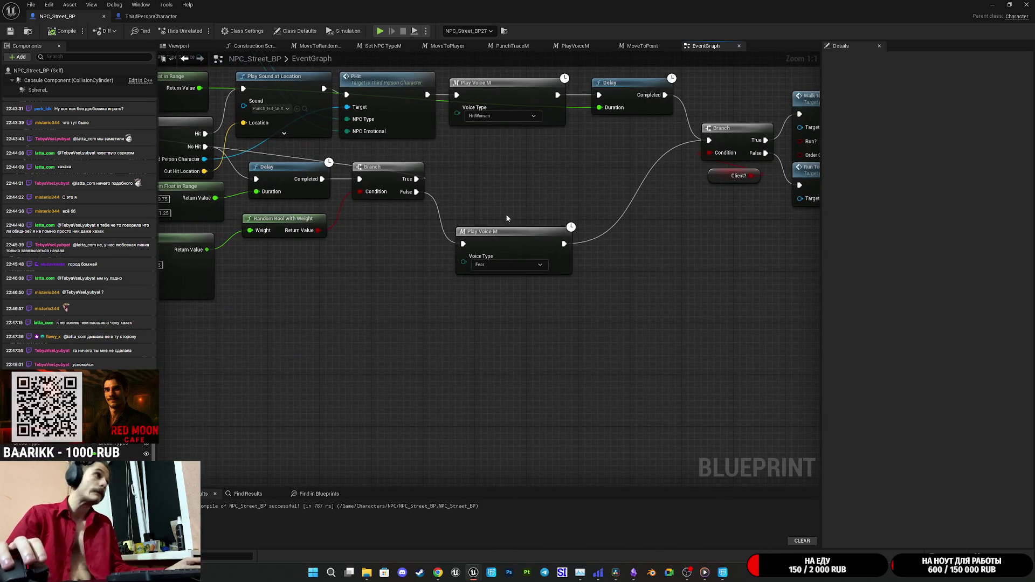
pyautogui.moveTo(410, 338)
pyautogui.mouseDown()
pyautogui.moveTo(571, 360)
pyautogui.moveTo(515, 349)
pyautogui.mouseUp()
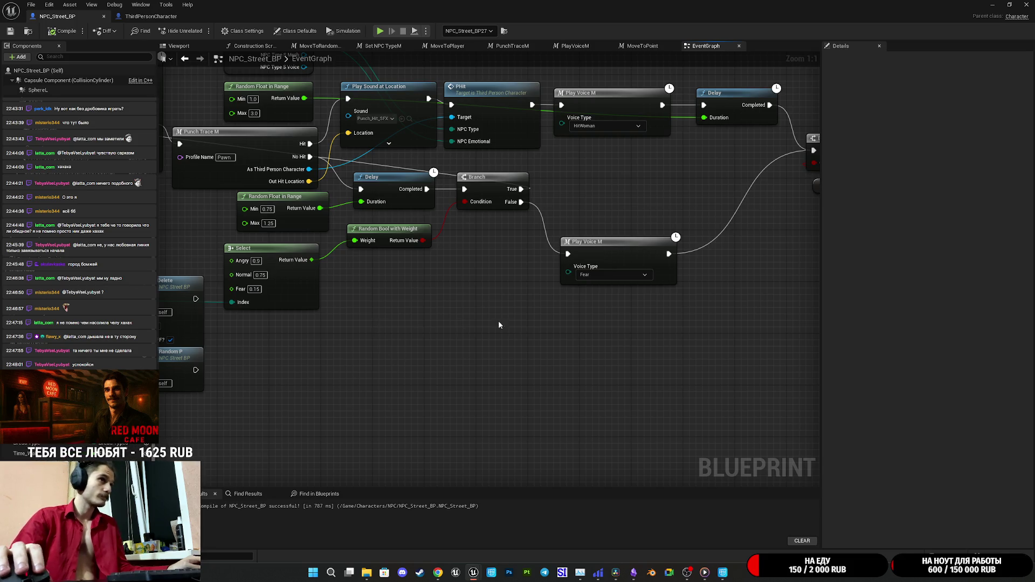
pyautogui.rightClick(533, 336)
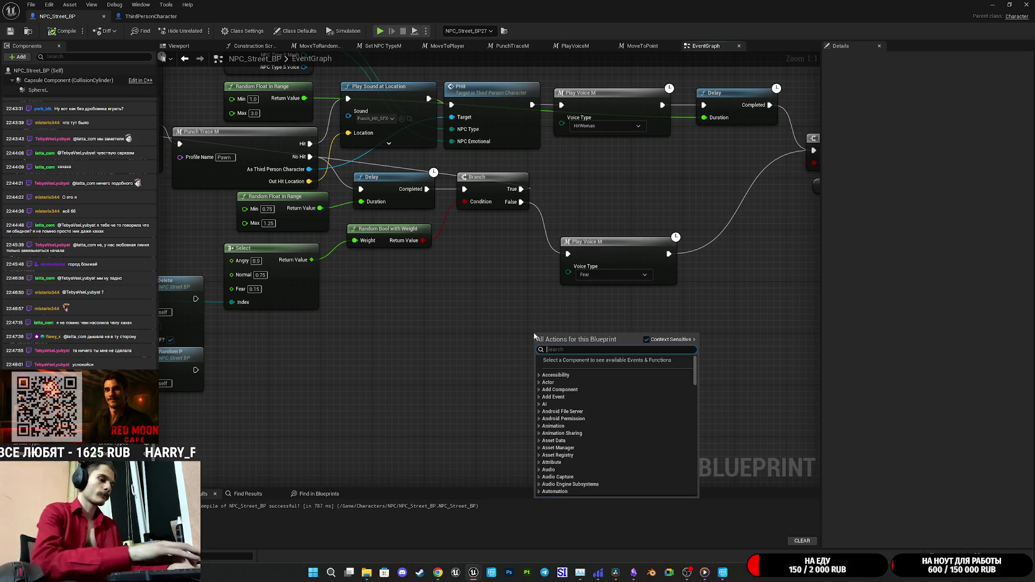
pyautogui.write('play')
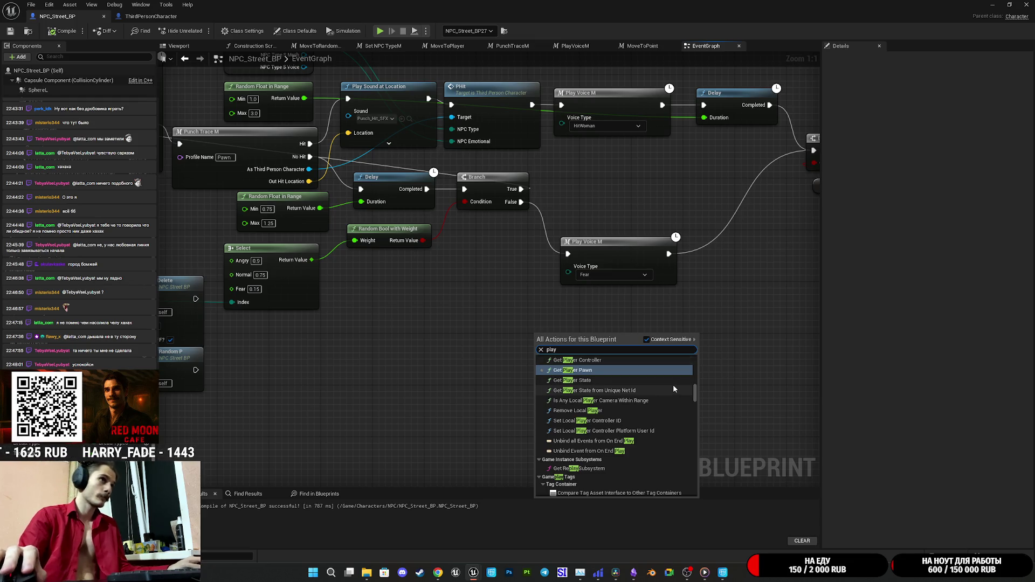
pyautogui.write(' v')
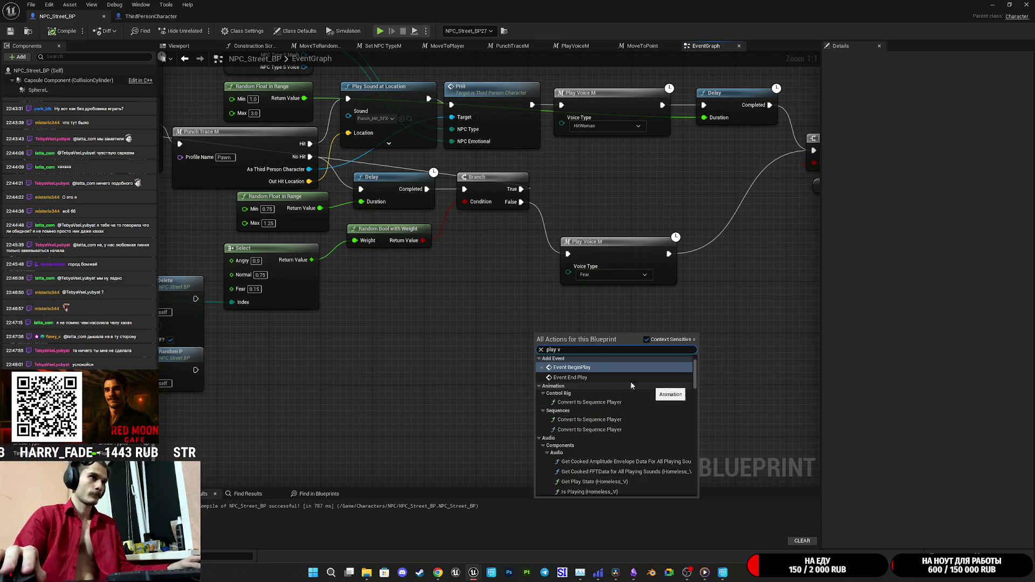
pyautogui.write('o')
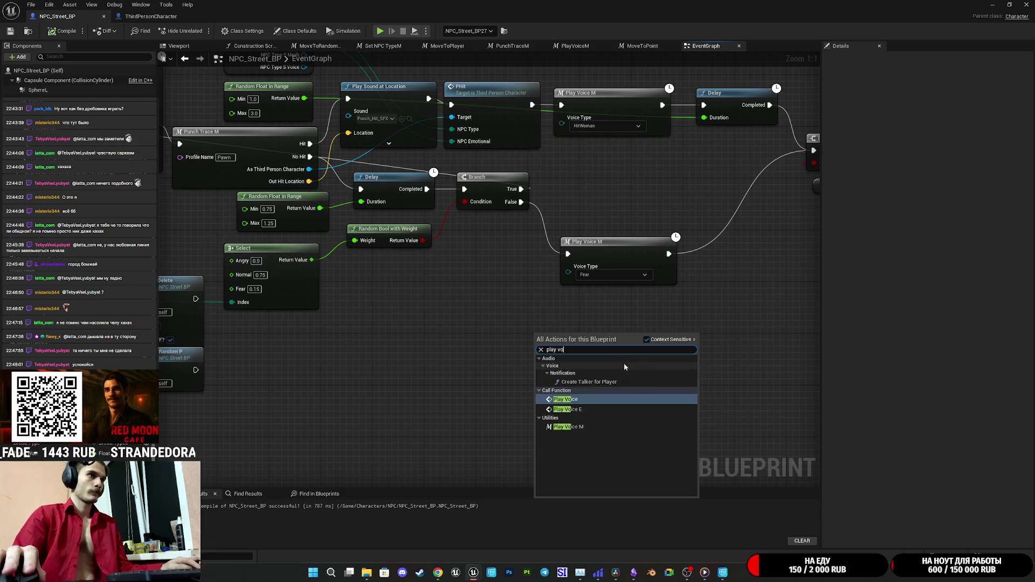
pyautogui.press('Escape')
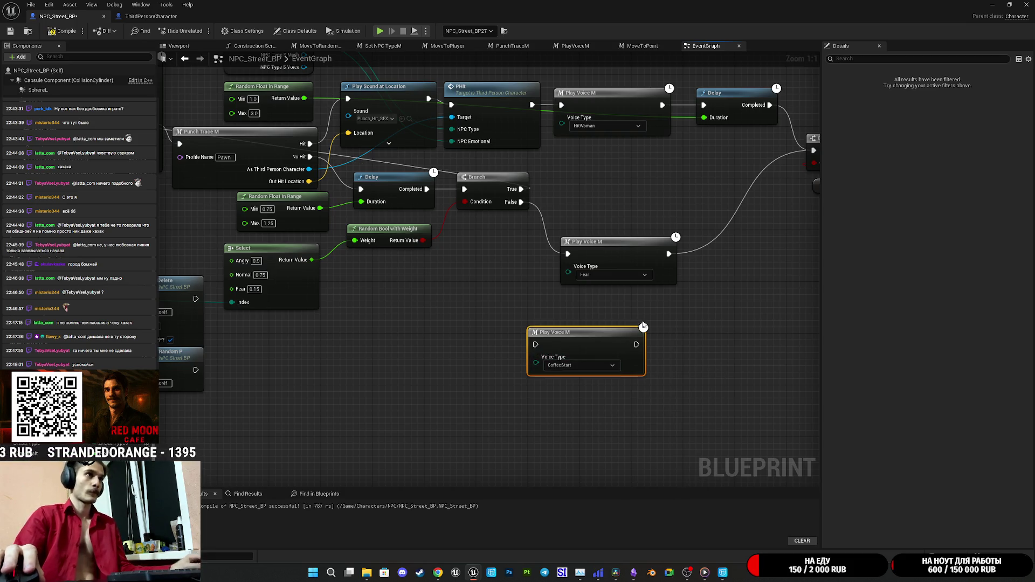
pyautogui.press('Delete')
pyautogui.rightClick(560, 339)
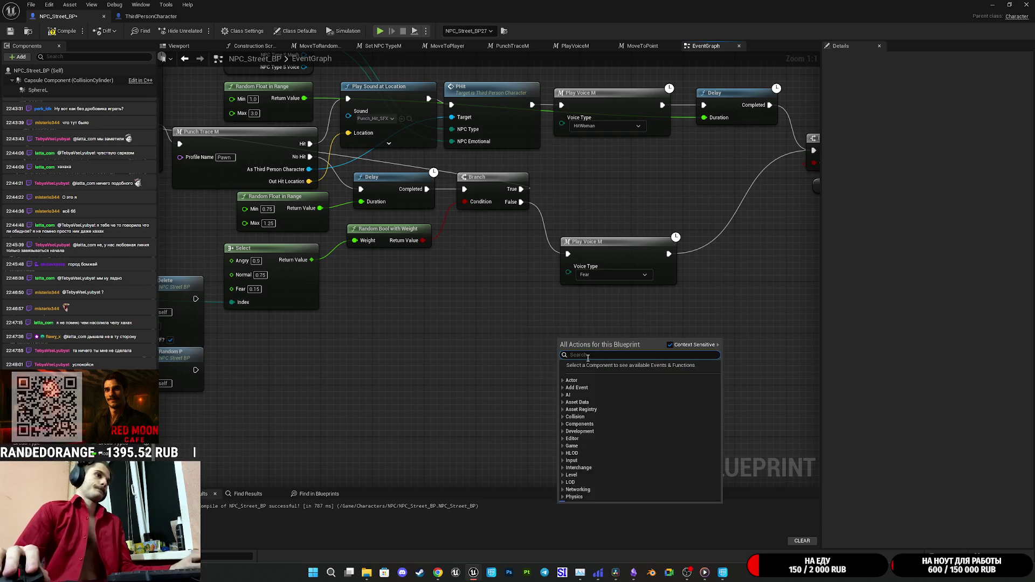
pyautogui.write('play')
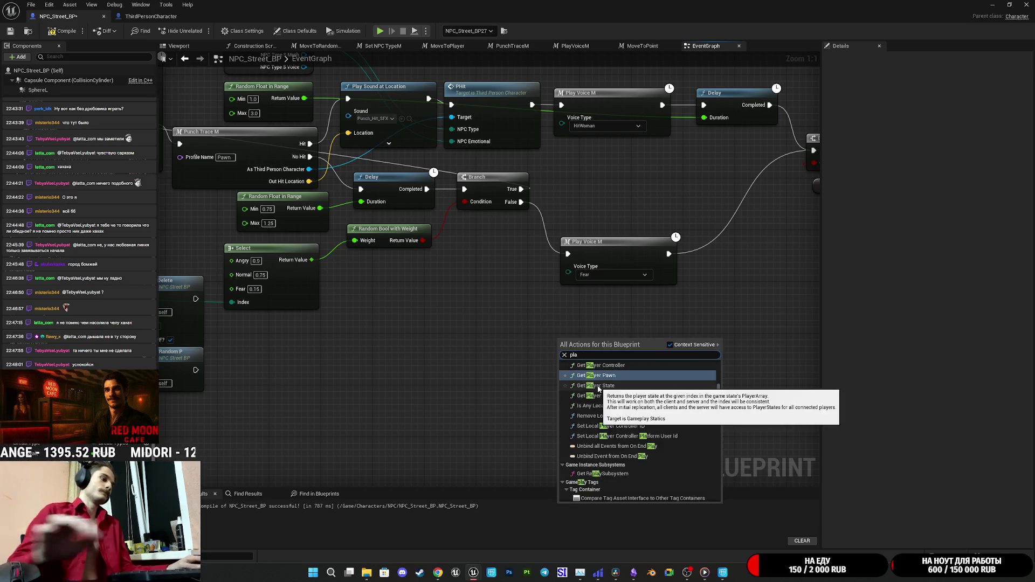
pyautogui.scroll(10, 658, 442)
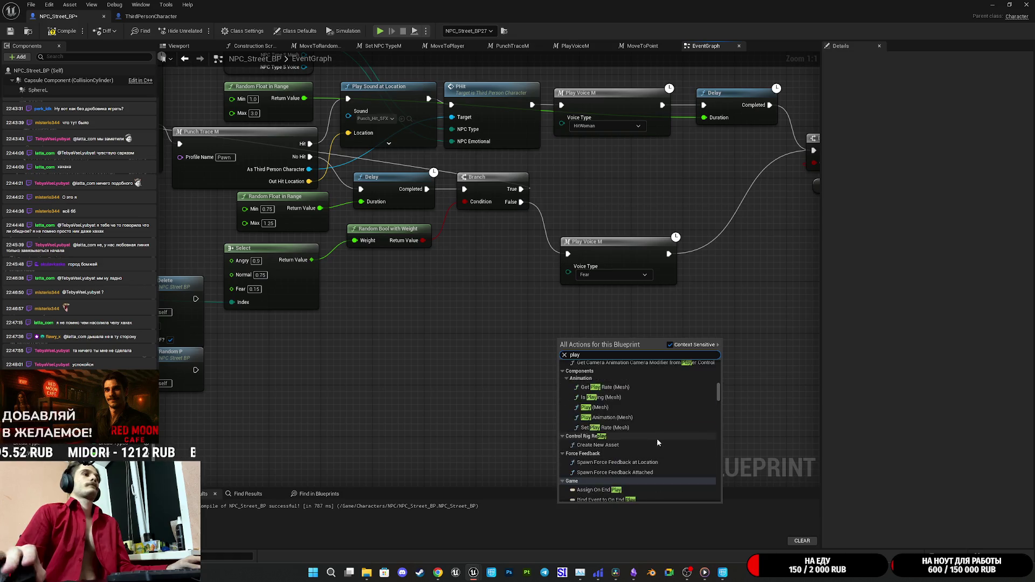
pyautogui.click(615, 485)
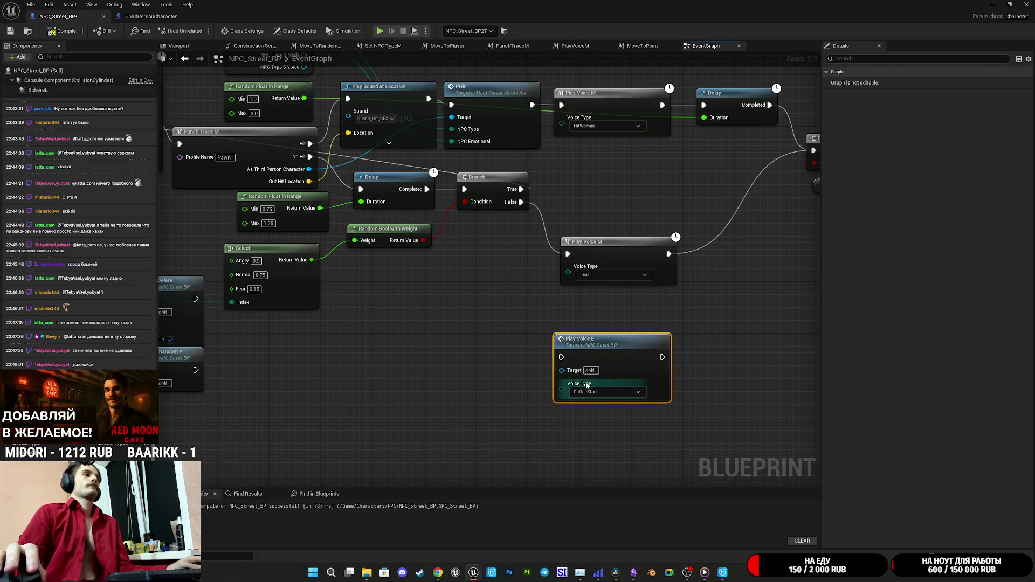
# Step: Wire Branch False into Play Voice E set to Fear, and its output to the right-hand Branch
pyautogui.moveTo(520, 202); pyautogui.dragTo(563, 357)
pyautogui.click(593, 392)
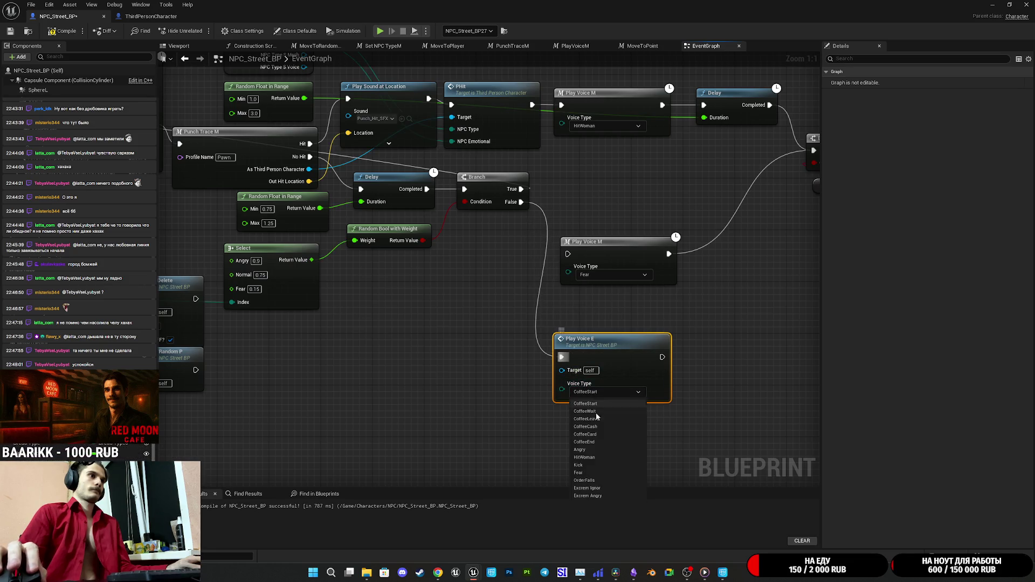
pyautogui.click(578, 473)
pyautogui.moveTo(699, 324); pyautogui.dragTo(544, 397)
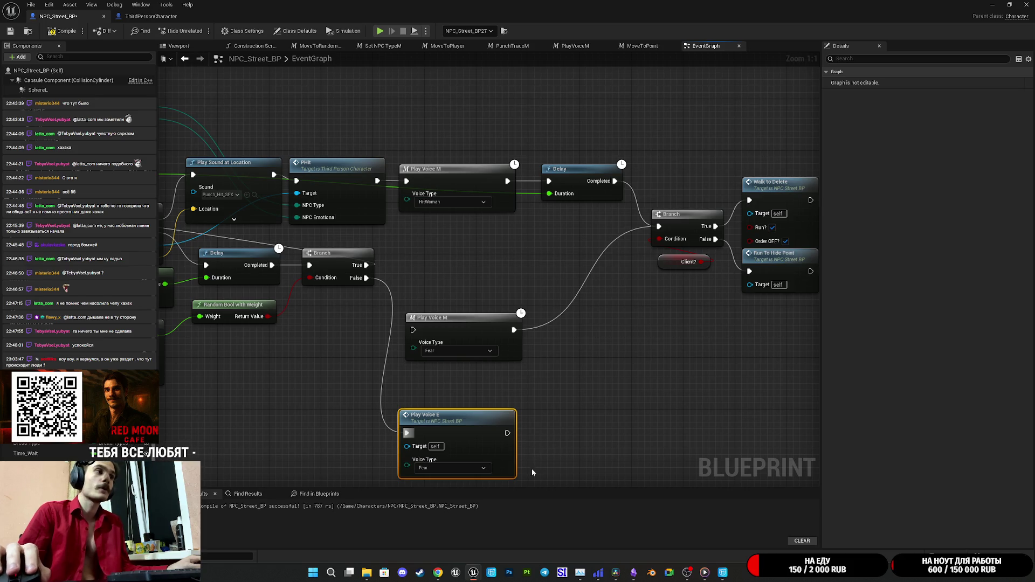
pyautogui.moveTo(507, 433)
pyautogui.mouseDown()
pyautogui.moveTo(596, 346)
pyautogui.moveTo(659, 227)
pyautogui.mouseUp()
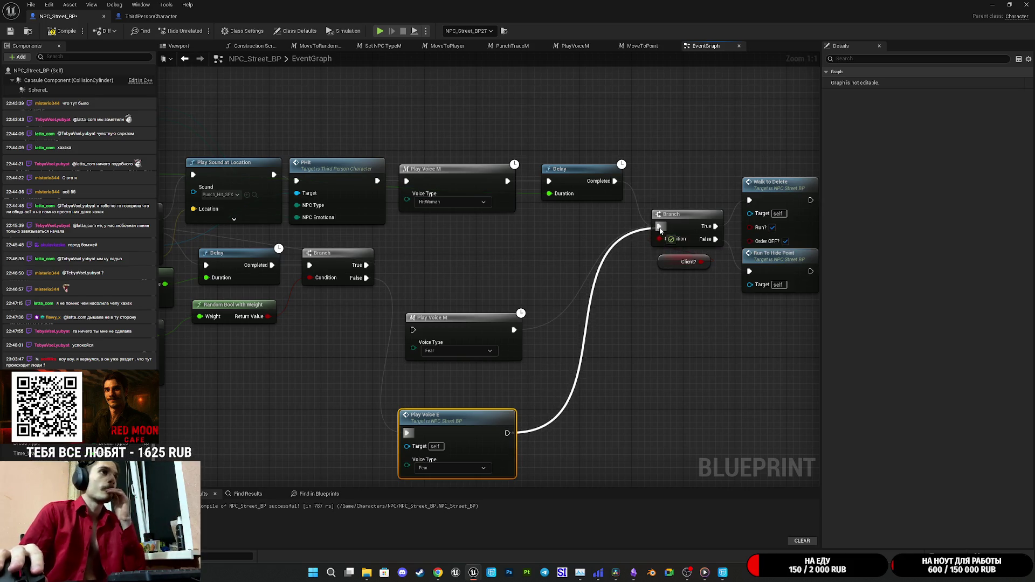
# Step: Delete the old Fear Play Voice M node and move Play Voice E into its place
pyautogui.moveTo(473, 331); pyautogui.dragTo(499, 305)
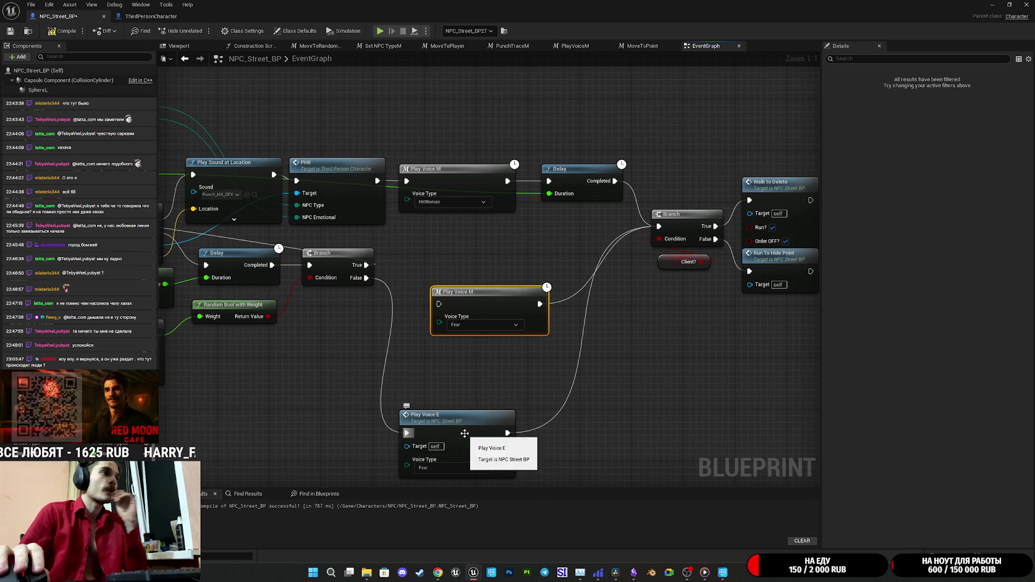
pyautogui.press('Delete')
pyautogui.moveTo(468, 423); pyautogui.dragTo(462, 272)
pyautogui.click(597, 389)
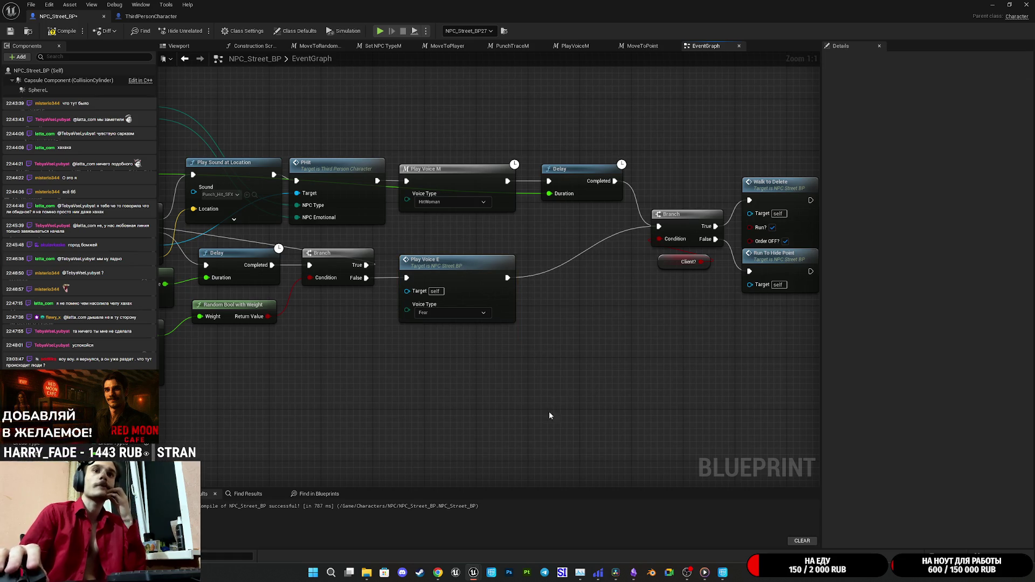
# Step: Compile and save, then move the HitWoman Play Voice M node after PHit out of the way
pyautogui.click(54, 34)
pyautogui.click(10, 31)
pyautogui.moveTo(377, 106); pyautogui.dragTo(487, 171)
pyautogui.moveTo(573, 244); pyautogui.dragTo(573, 148)
pyautogui.click(539, 307)
# Step: Paste a Play Voice E between PHit and Delay with Voice Type set to HitWoman
pyautogui.hotkey('ctrl', 'v')
pyautogui.moveTo(542, 259); pyautogui.dragTo(487, 246)
pyautogui.moveTo(643, 258)
pyautogui.mouseDown()
pyautogui.moveTo(658, 246)
pyautogui.moveTo(584, 246)
pyautogui.mouseUp()
pyautogui.click(555, 281)
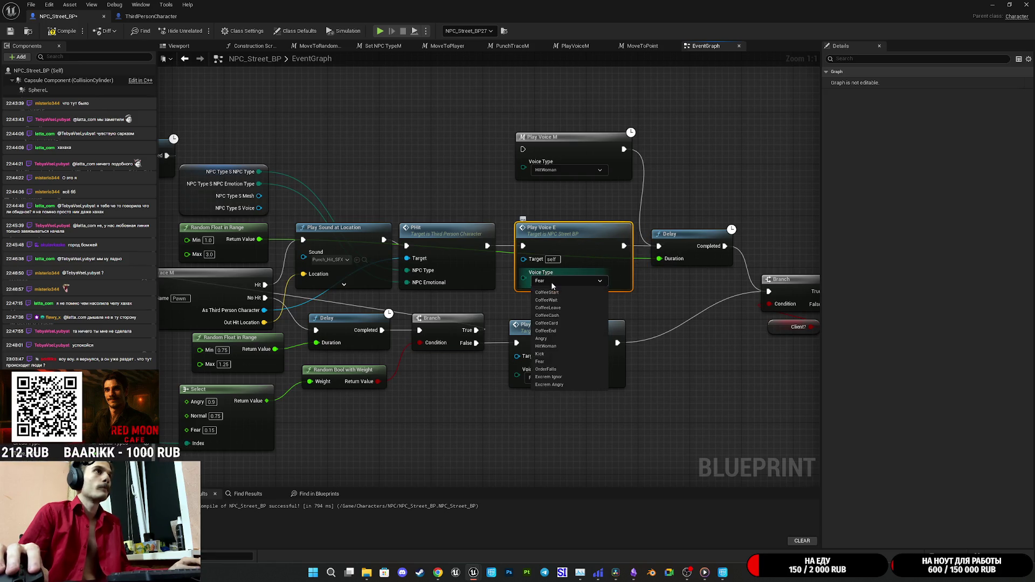
pyautogui.click(554, 348)
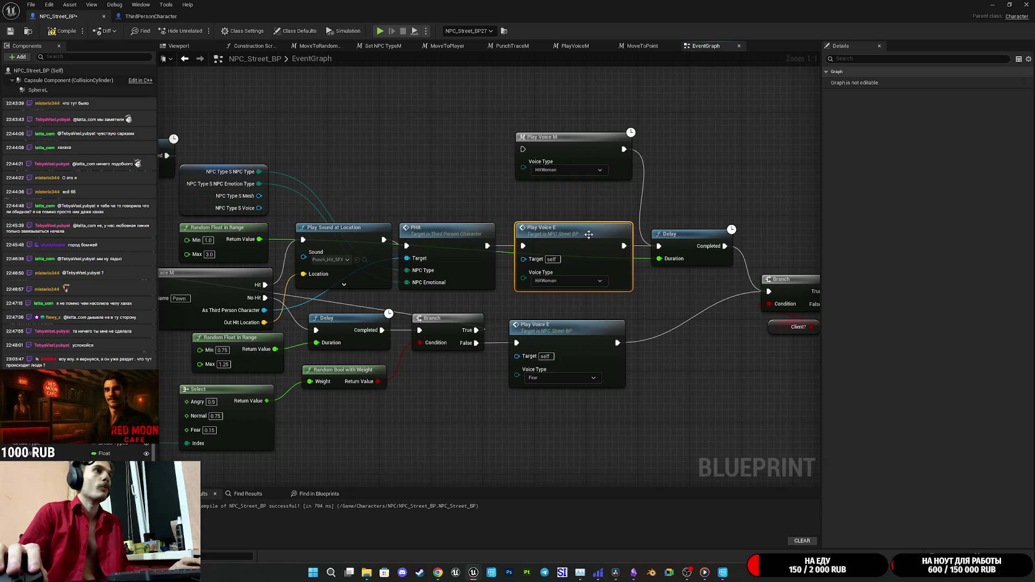
# Step: Delete the old HitWoman Play Voice M node
pyautogui.moveTo(567, 144); pyautogui.dragTo(540, 144)
pyautogui.press('Delete')
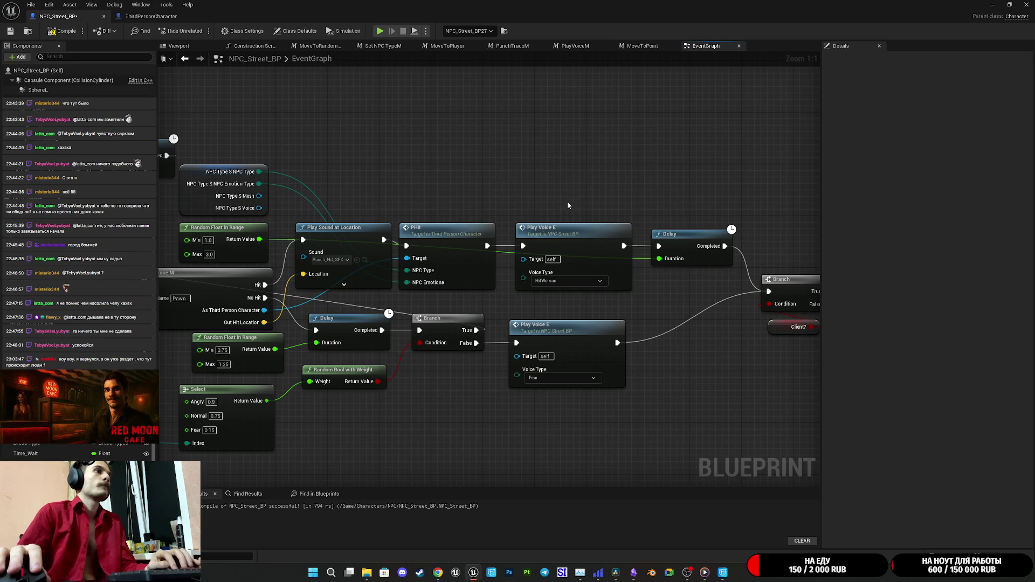
pyautogui.moveTo(502, 177)
pyautogui.mouseDown()
pyautogui.moveTo(817, 136)
pyautogui.moveTo(780, 153)
pyautogui.moveTo(673, 309)
pyautogui.mouseUp()
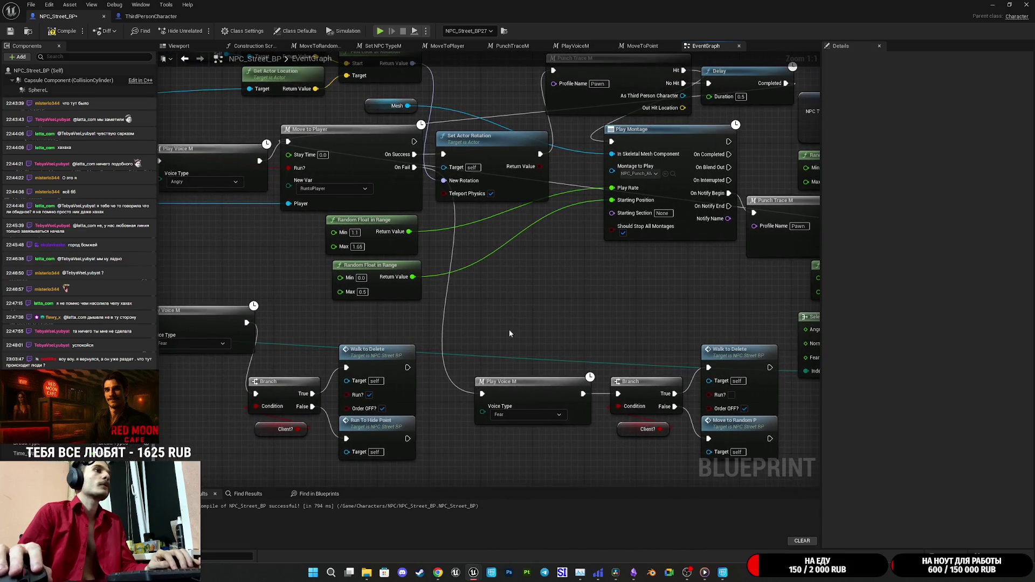
# Step: Replace a Play Voice M call with a pasted Play Voice E wired from Move to Player's On Fail to the Branch
pyautogui.moveTo(510, 331); pyautogui.dragTo(330, 330)
pyautogui.moveTo(154, 351)
pyautogui.mouseDown()
pyautogui.moveTo(473, 294)
pyautogui.moveTo(491, 267)
pyautogui.moveTo(470, 307)
pyautogui.moveTo(435, 296)
pyautogui.mouseUp()
pyautogui.hotkey('ctrl', 'v')
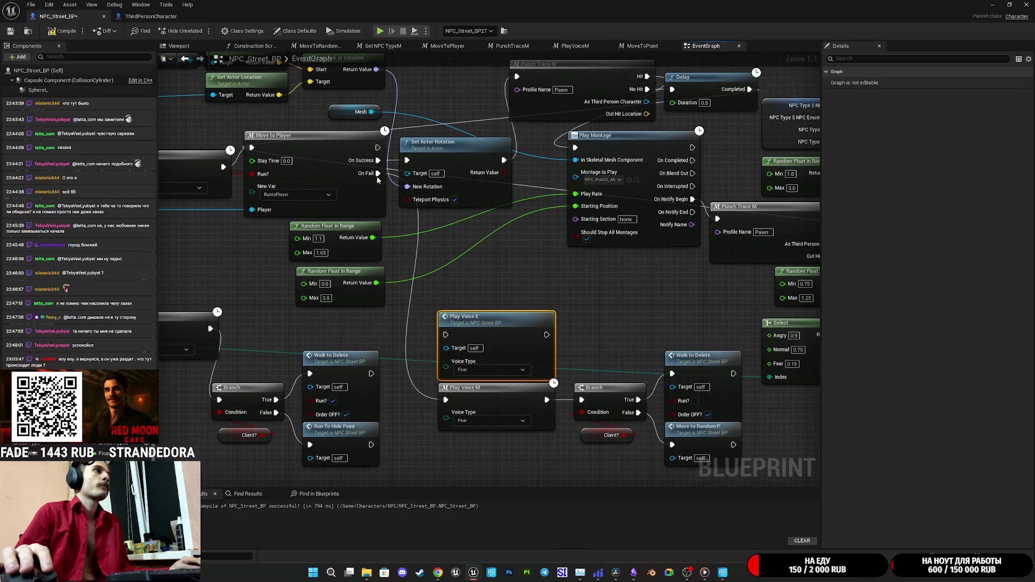
pyautogui.moveTo(377, 174); pyautogui.dragTo(445, 335)
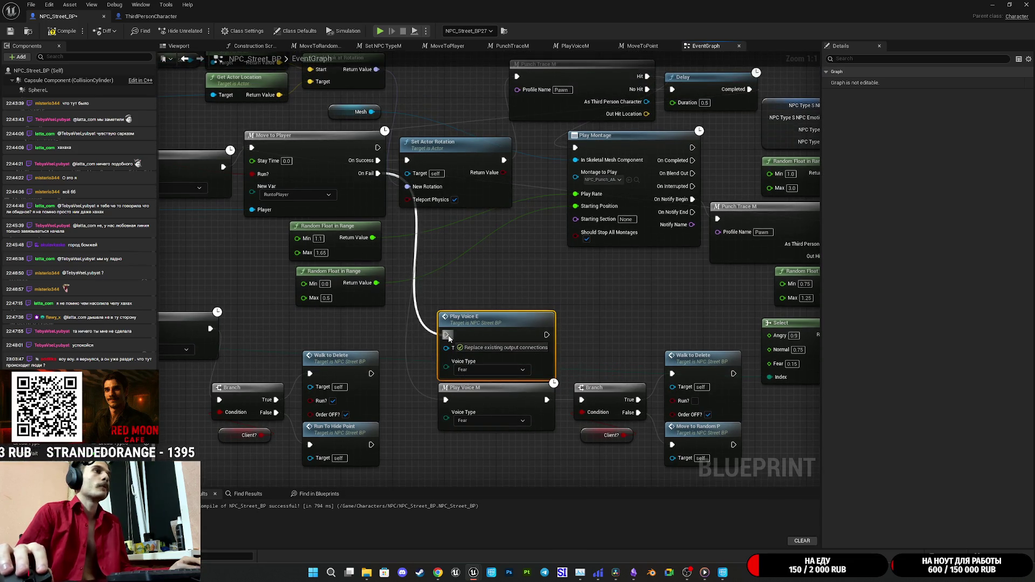
pyautogui.moveTo(547, 335)
pyautogui.mouseDown()
pyautogui.moveTo(566, 396)
pyautogui.moveTo(581, 399)
pyautogui.moveTo(510, 438)
pyautogui.mouseUp()
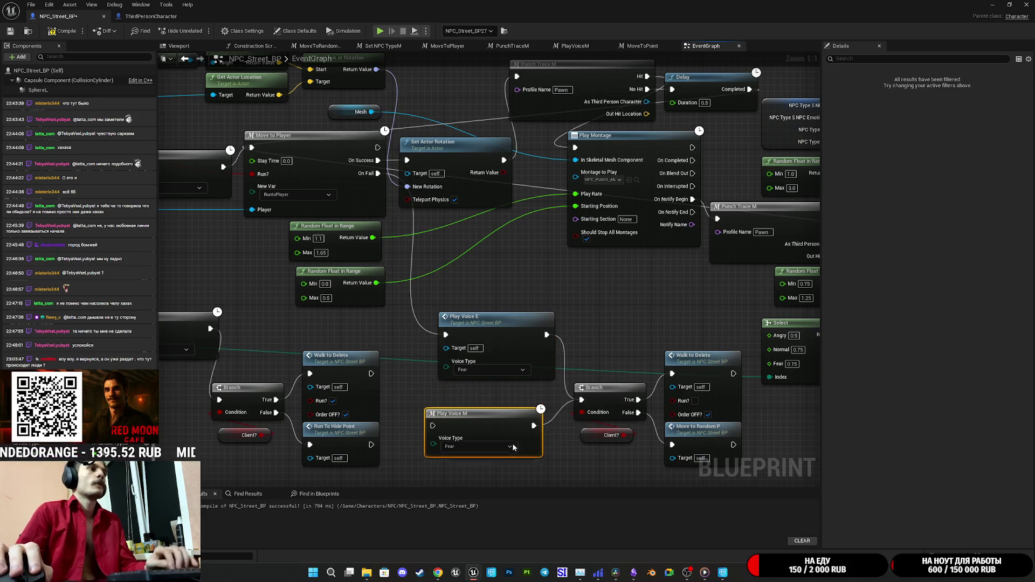
pyautogui.press('Delete')
pyautogui.click(531, 348)
pyautogui.moveTo(515, 324)
pyautogui.mouseDown()
pyautogui.moveTo(513, 392)
pyautogui.moveTo(522, 389)
pyautogui.moveTo(404, 392)
pyautogui.moveTo(115, 363)
pyautogui.moveTo(741, 361)
pyautogui.moveTo(777, 330)
pyautogui.moveTo(501, 293)
pyautogui.moveTo(601, 289)
pyautogui.moveTo(341, 245)
pyautogui.moveTo(412, 252)
pyautogui.moveTo(445, 232)
pyautogui.moveTo(422, 232)
pyautogui.mouseUp()
# Step: Replace the lower Play Voice M with a Play Voice E fed by the Branch's False output
pyautogui.hotkey('ctrl', 'v')
pyautogui.click(513, 263)
pyautogui.moveTo(513, 263)
pyautogui.mouseDown()
pyautogui.moveTo(561, 272)
pyautogui.moveTo(515, 267)
pyautogui.moveTo(519, 390)
pyautogui.mouseUp()
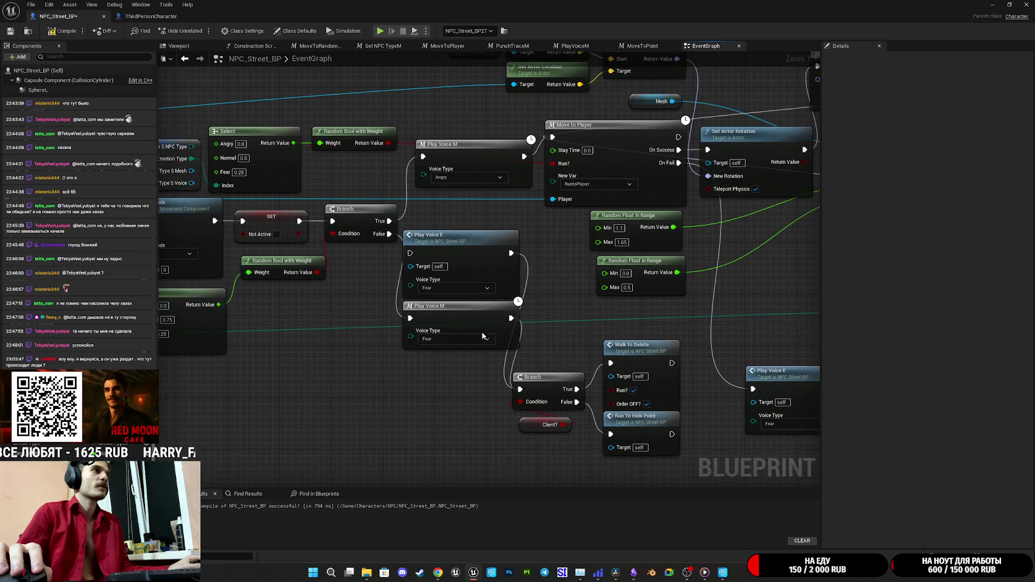
pyautogui.moveTo(389, 233); pyautogui.dragTo(411, 253)
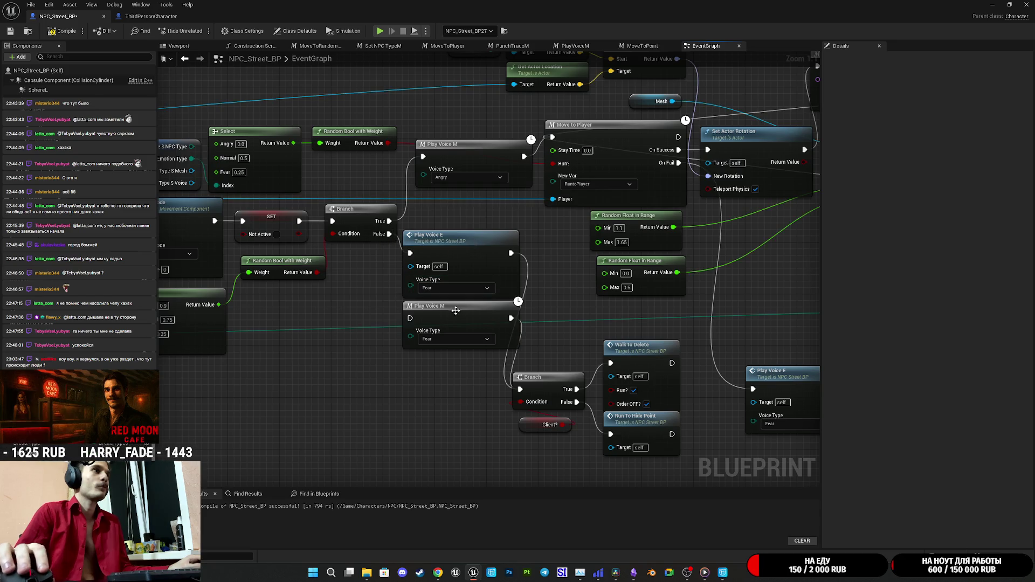
pyautogui.click(456, 311)
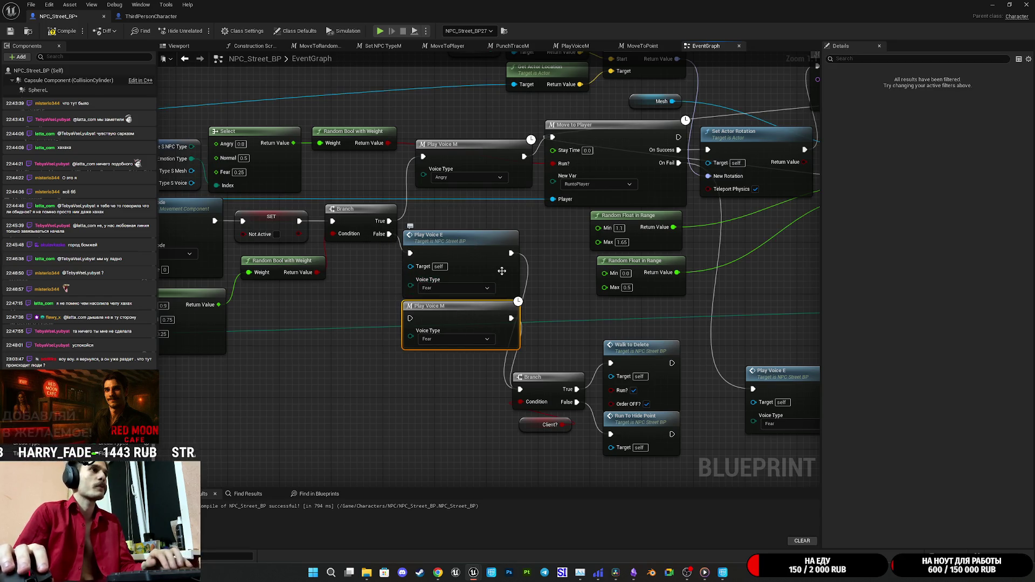
pyautogui.press('Delete')
pyautogui.moveTo(504, 274); pyautogui.dragTo(487, 411)
pyautogui.click(507, 335)
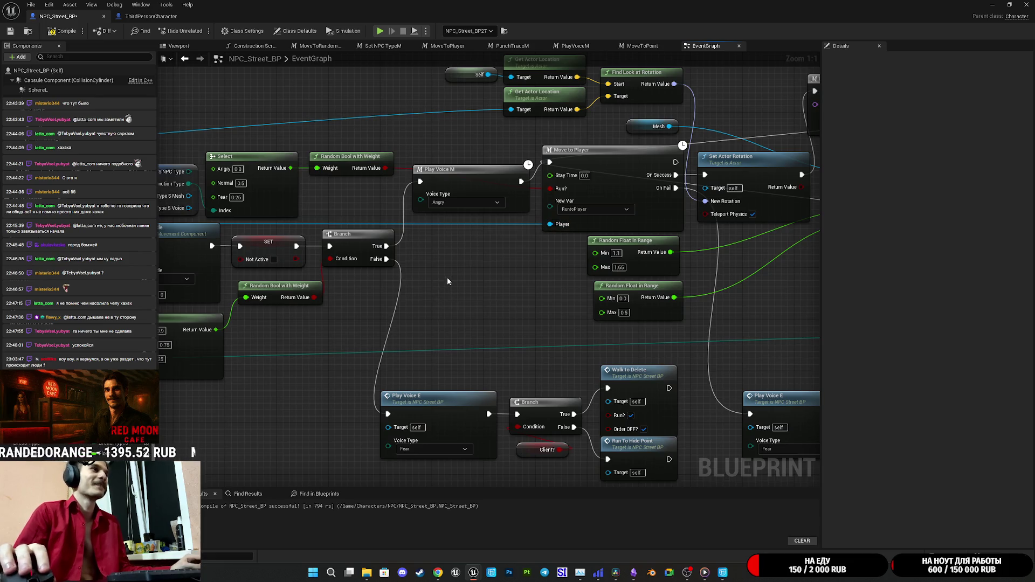
# Step: Insert a Fear Play Voice E between Branch True and Move To Player, removing the old Play Voice M
pyautogui.hotkey('ctrl', 'v')
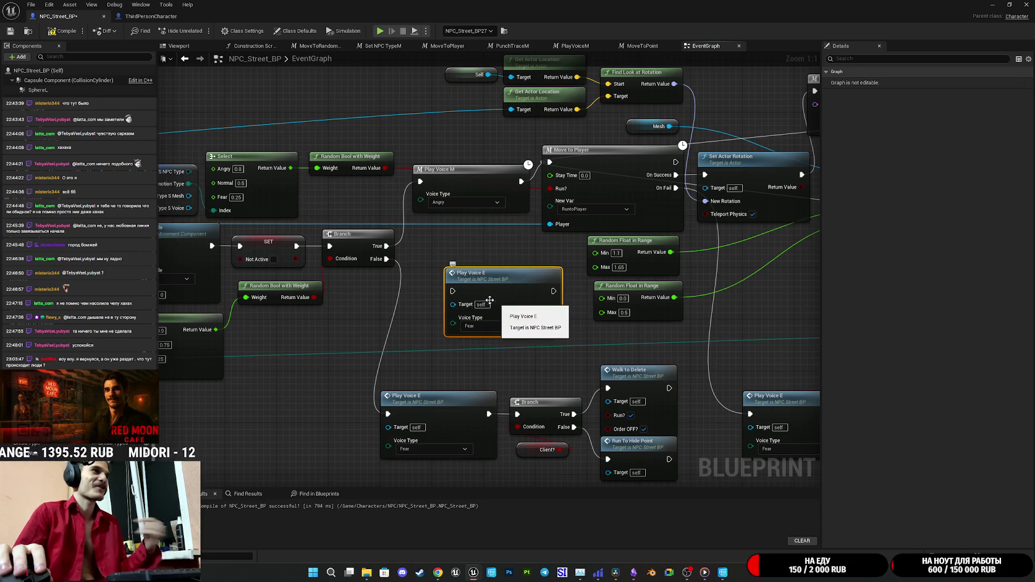
pyautogui.moveTo(453, 291); pyautogui.dragTo(386, 245)
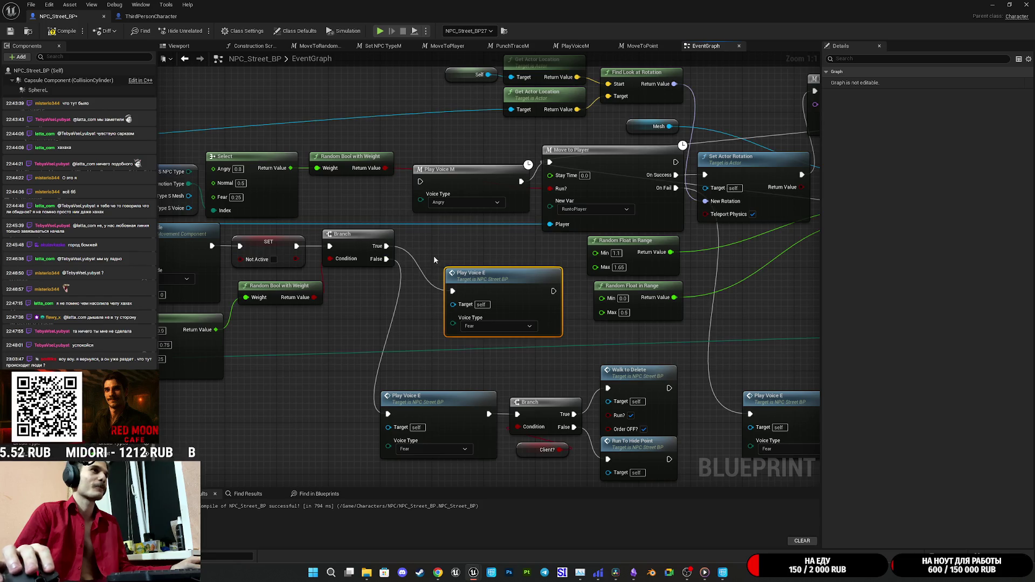
pyautogui.moveTo(554, 292); pyautogui.dragTo(549, 162)
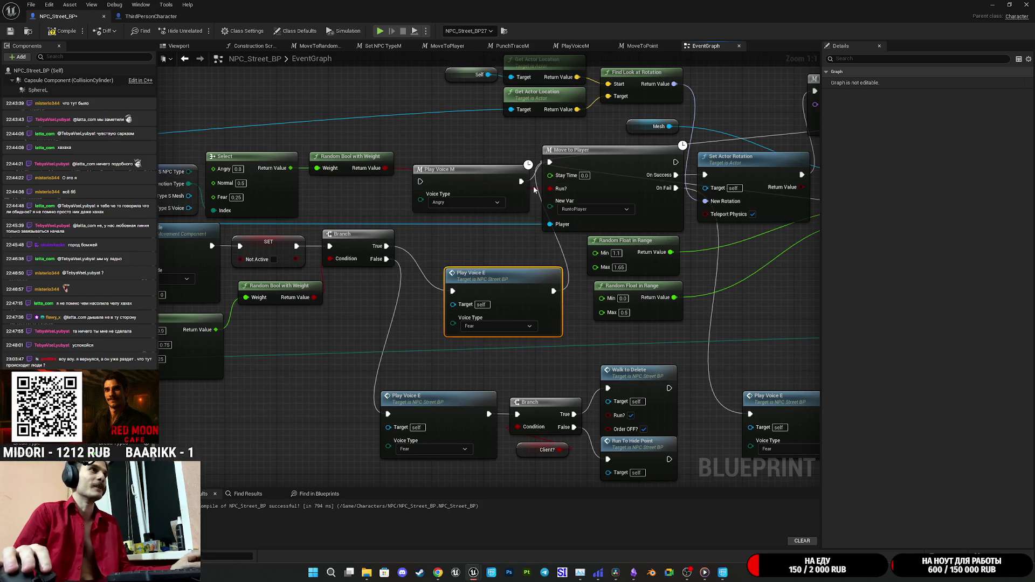
pyautogui.click(473, 185)
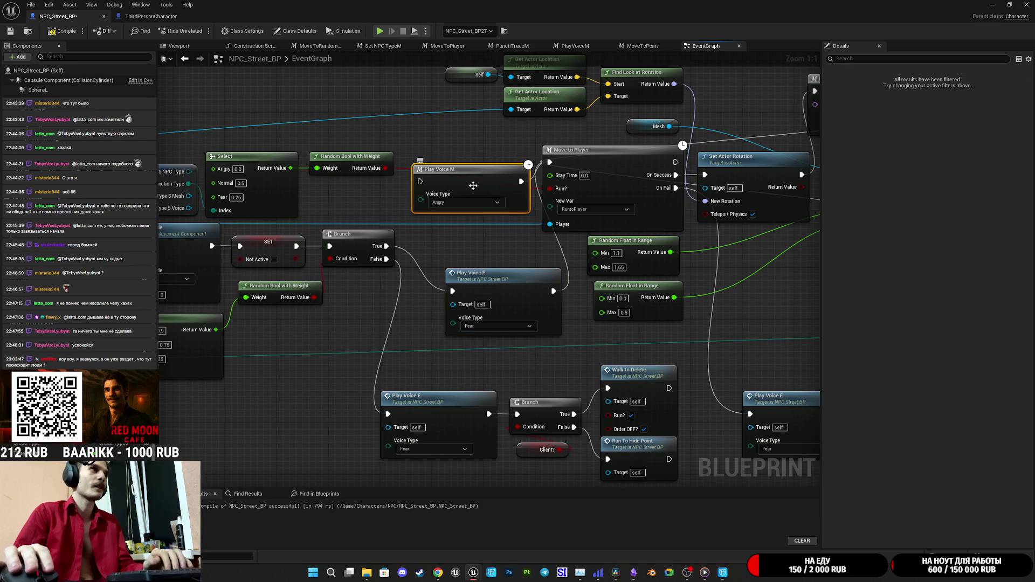
pyautogui.press('Delete')
pyautogui.moveTo(544, 306)
pyautogui.mouseDown()
pyautogui.moveTo(504, 218)
pyautogui.moveTo(517, 190)
pyautogui.moveTo(517, 199)
pyautogui.mouseUp()
pyautogui.click(520, 253)
pyautogui.moveTo(519, 257); pyautogui.dragTo(530, 260)
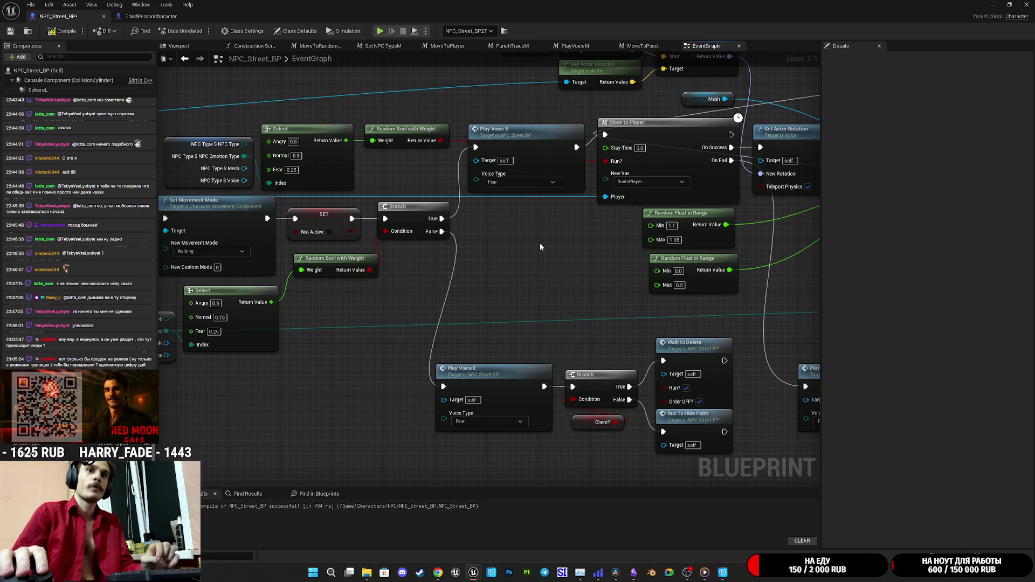
# Step: Paste a Play Voice E beside the Play Anim Montage chain and set its voice type to Kick
pyautogui.moveTo(544, 282)
pyautogui.mouseDown()
pyautogui.moveTo(528, 286)
pyautogui.moveTo(539, 272)
pyautogui.moveTo(522, 256)
pyautogui.mouseUp()
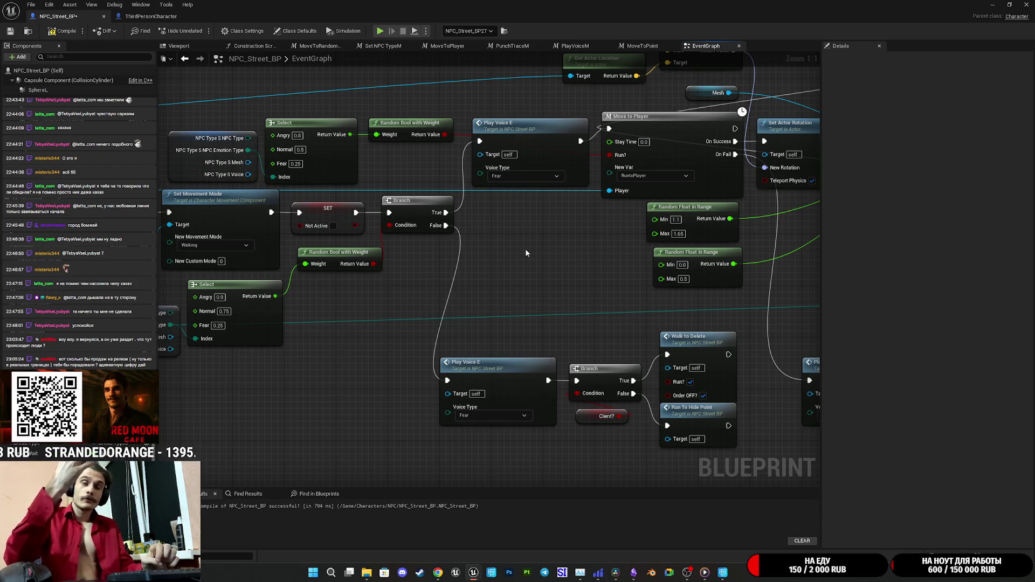
pyautogui.moveTo(521, 268)
pyautogui.mouseDown()
pyautogui.moveTo(566, 257)
pyautogui.moveTo(750, 303)
pyautogui.moveTo(824, 304)
pyautogui.mouseUp()
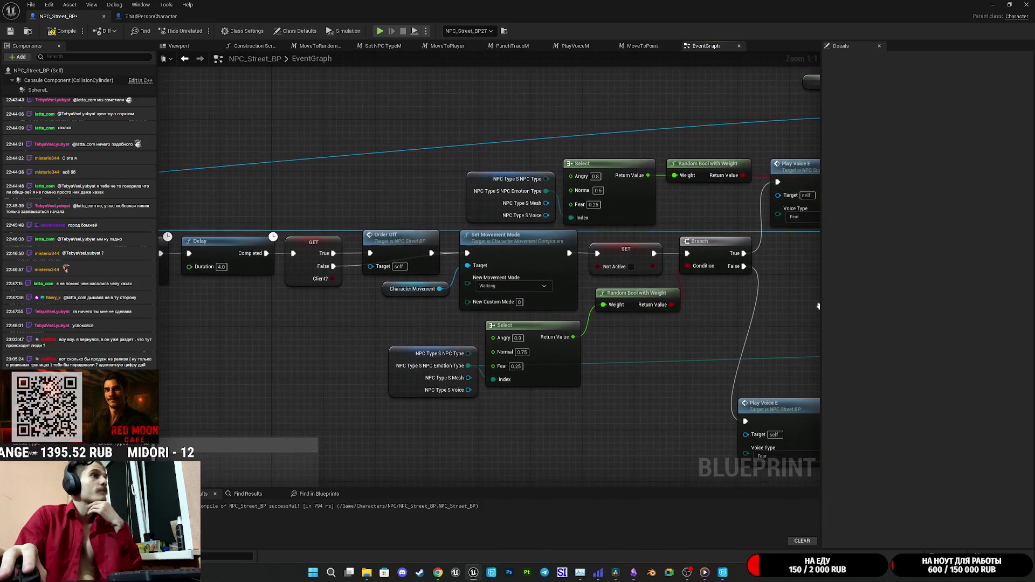
pyautogui.moveTo(539, 302); pyautogui.dragTo(661, 306)
pyautogui.moveTo(351, 322)
pyautogui.mouseDown()
pyautogui.moveTo(562, 315)
pyautogui.moveTo(519, 312)
pyautogui.mouseUp()
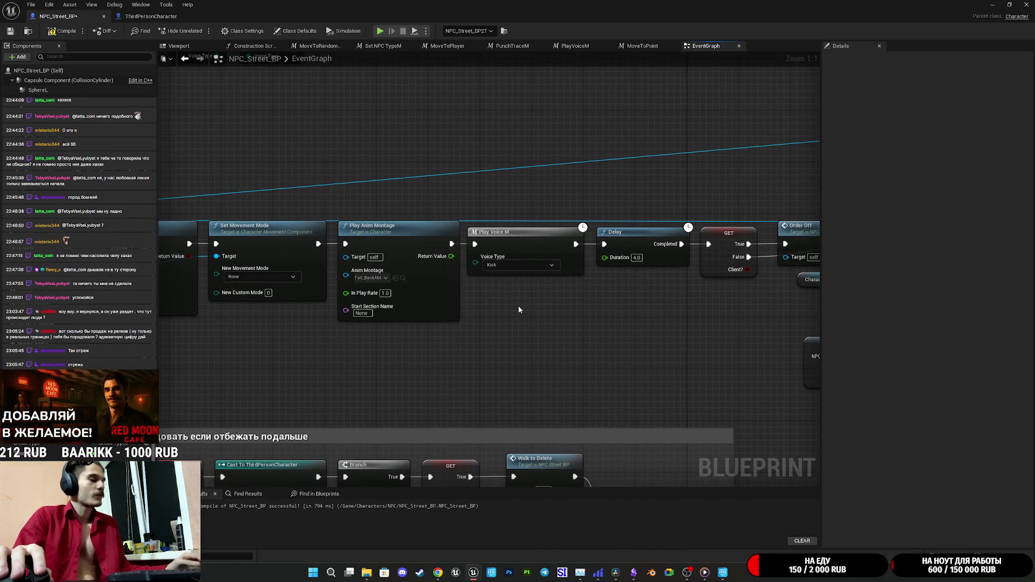
pyautogui.hotkey('ctrl', 'v')
pyautogui.moveTo(686, 308)
pyautogui.mouseDown()
pyautogui.moveTo(531, 317)
pyautogui.moveTo(683, 337)
pyautogui.moveTo(796, 337)
pyautogui.mouseUp()
pyautogui.moveTo(708, 341); pyautogui.dragTo(668, 328)
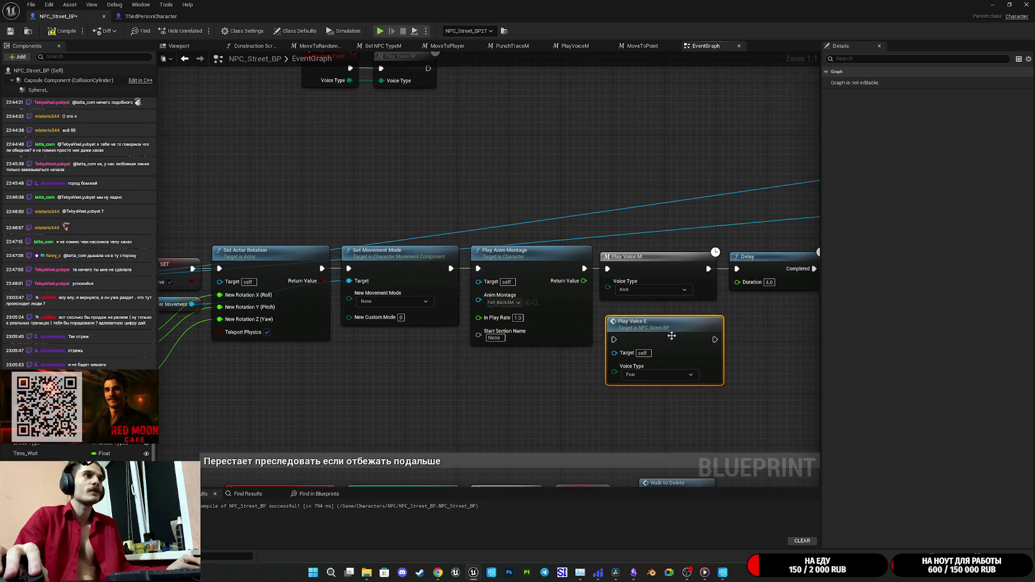
pyautogui.click(662, 375)
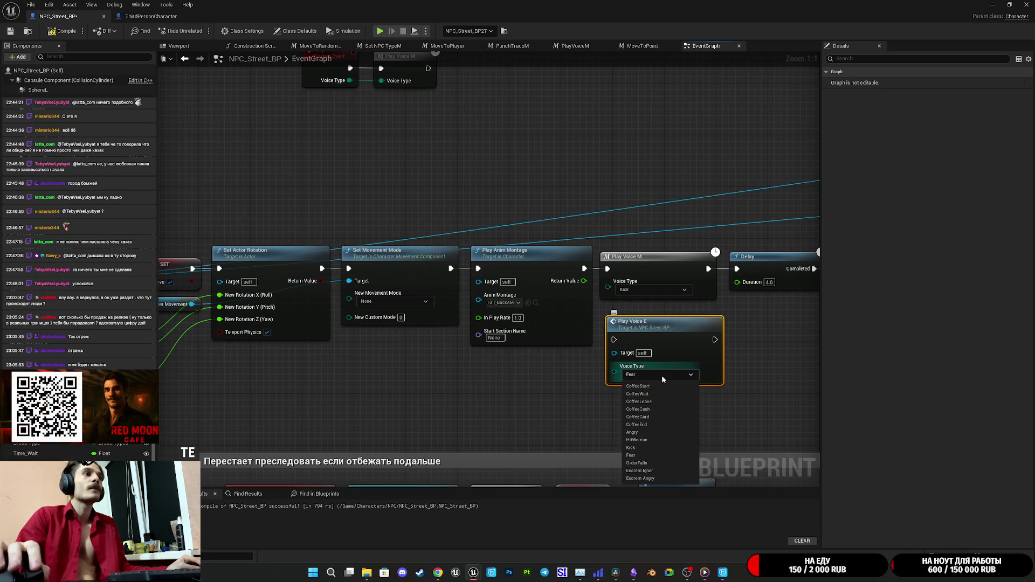
pyautogui.click(652, 448)
# Step: Wire the Kick Play Voice E between Play Anim Montage and the 4.0 s Delay, deleting Play Voice M
pyautogui.moveTo(614, 340); pyautogui.dragTo(584, 269)
pyautogui.moveTo(718, 340); pyautogui.dragTo(744, 270)
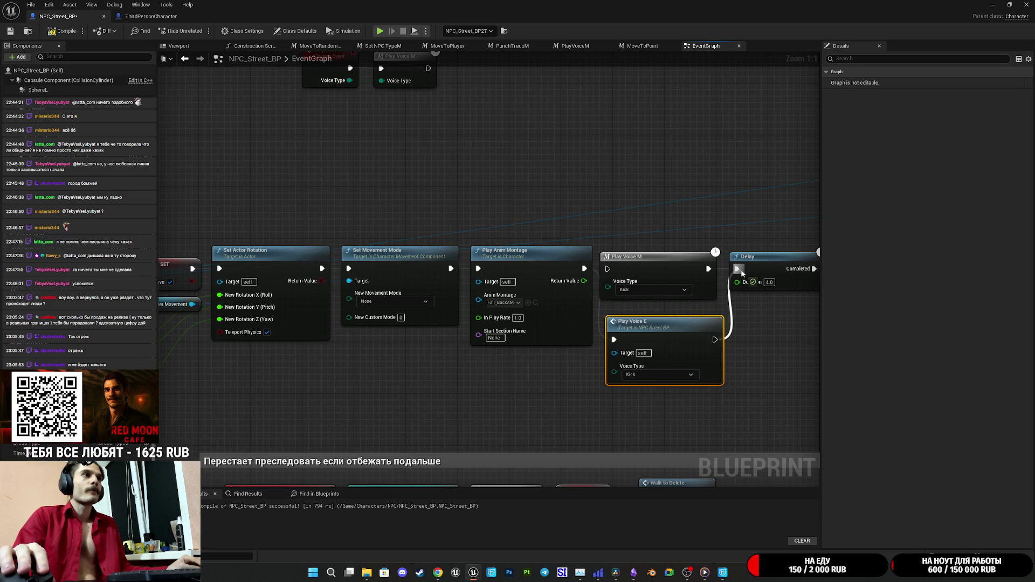
pyautogui.moveTo(677, 272); pyautogui.dragTo(677, 230)
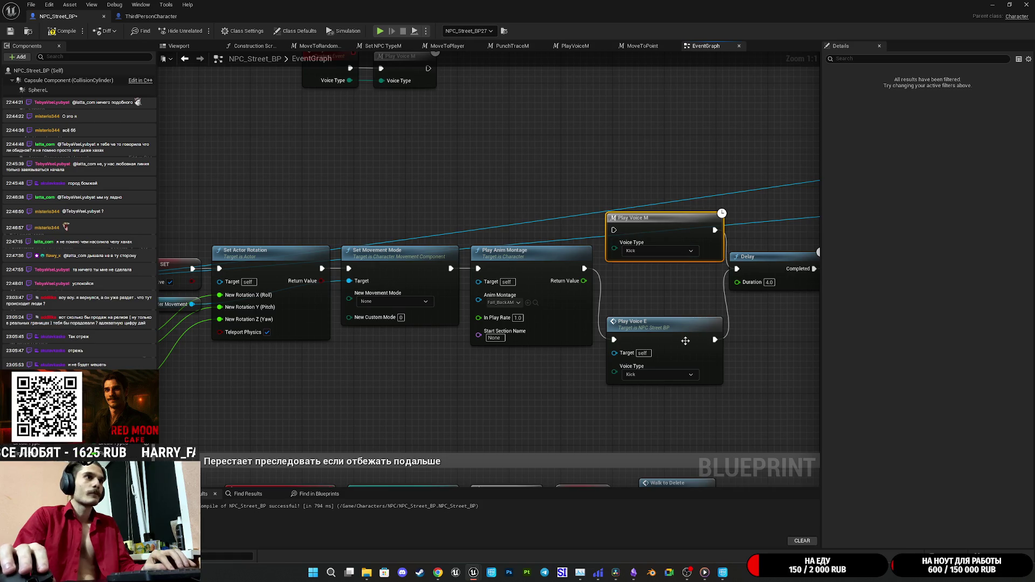
pyautogui.press('Delete')
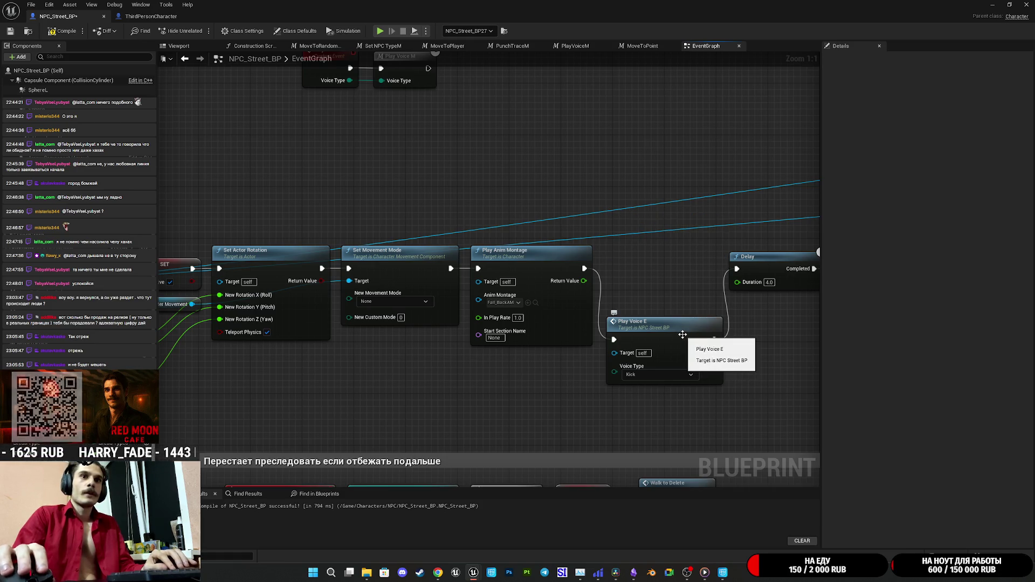
pyautogui.moveTo(681, 329); pyautogui.dragTo(678, 262)
pyautogui.click(685, 358)
pyautogui.moveTo(686, 358)
pyautogui.mouseDown()
pyautogui.moveTo(664, 370)
pyautogui.moveTo(766, 337)
pyautogui.mouseUp()
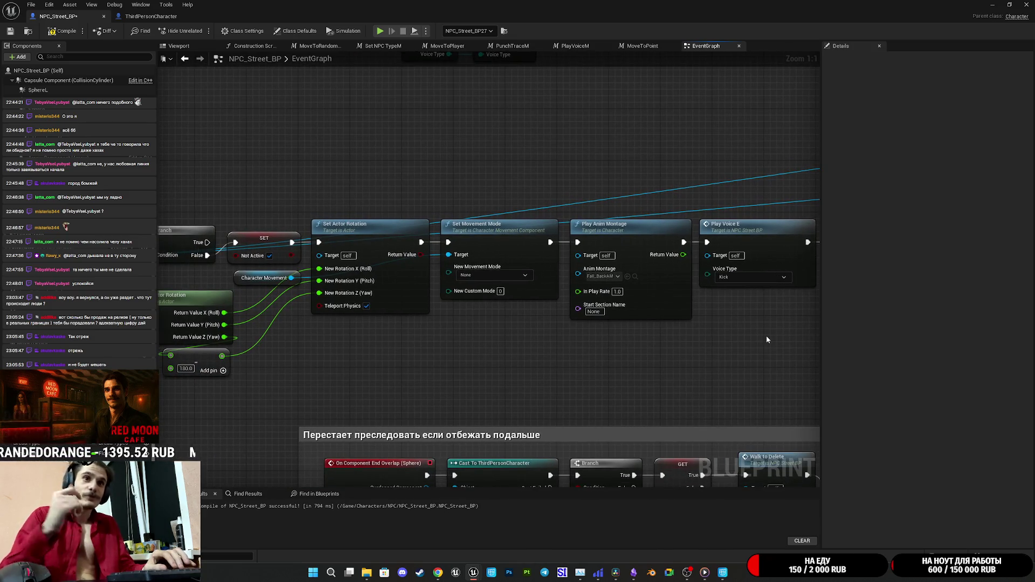
# Step: Pan and zoom across the EventGraph to look for remaining Play Voice M calls
pyautogui.moveTo(585, 362)
pyautogui.mouseDown()
pyautogui.moveTo(627, 367)
pyautogui.moveTo(647, 383)
pyautogui.moveTo(586, 376)
pyautogui.moveTo(415, 245)
pyautogui.moveTo(291, 263)
pyautogui.mouseUp()
pyautogui.moveTo(513, 311)
pyautogui.mouseDown()
pyautogui.moveTo(601, 273)
pyautogui.moveTo(684, 286)
pyautogui.moveTo(370, 254)
pyautogui.mouseUp()
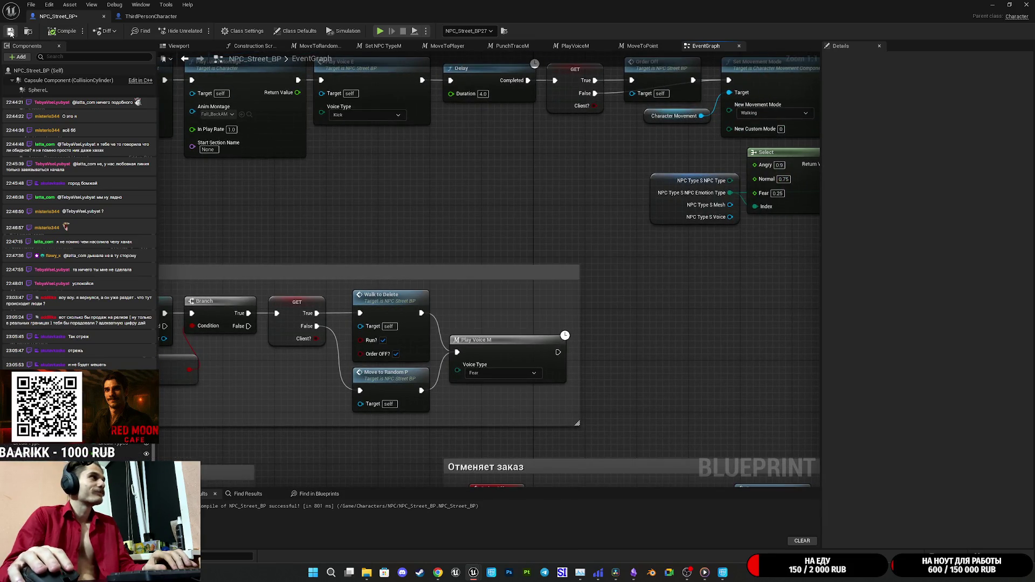
pyautogui.scroll(-3, 537, 178)
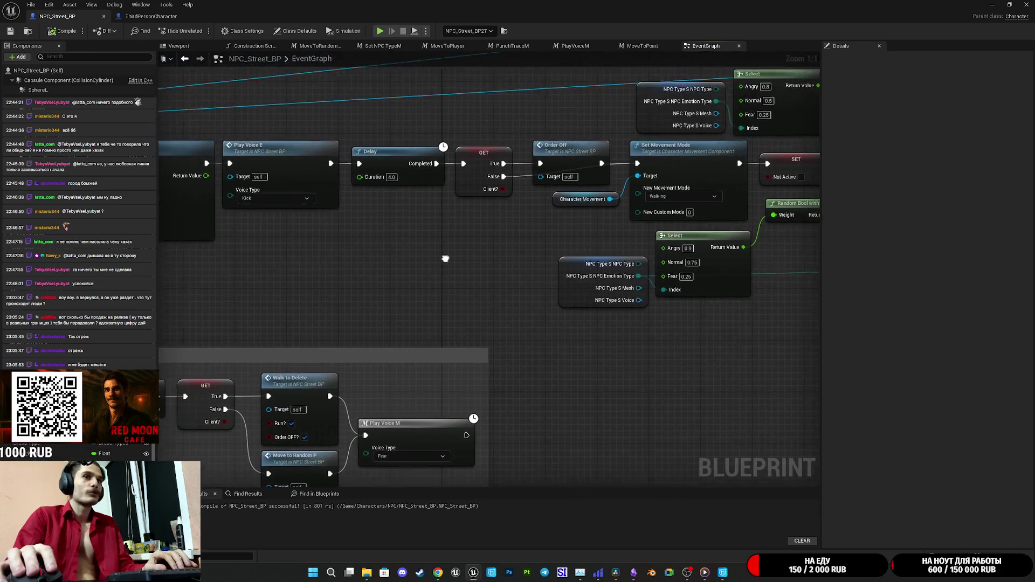
pyautogui.moveTo(460, 266)
pyautogui.mouseDown()
pyautogui.moveTo(408, 325)
pyautogui.moveTo(203, 331)
pyautogui.moveTo(488, 328)
pyautogui.moveTo(173, 259)
pyautogui.moveTo(306, 254)
pyautogui.mouseUp()
pyautogui.scroll(-3, 305, 254)
pyautogui.moveTo(383, 244)
pyautogui.mouseDown()
pyautogui.moveTo(555, 167)
pyautogui.moveTo(418, 295)
pyautogui.mouseUp()
pyautogui.scroll(3, 397, 352)
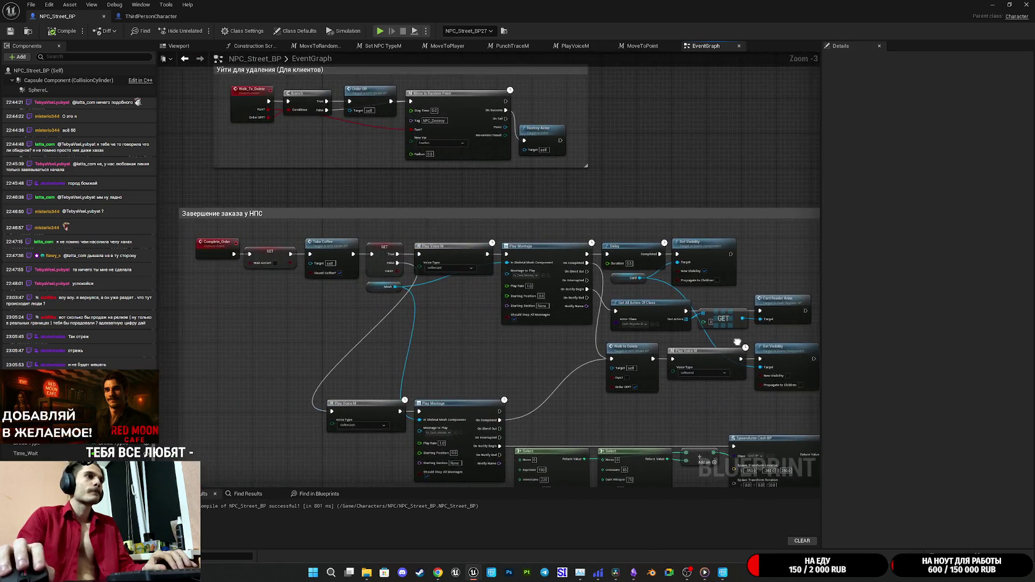
# Step: Replace the Play Voice M between Walk to Delete and Set Visibility with a CoffeeEnd Play Voice E
pyautogui.moveTo(558, 373)
pyautogui.mouseDown()
pyautogui.moveTo(539, 372)
pyautogui.moveTo(973, 384)
pyautogui.moveTo(543, 370)
pyautogui.mouseUp()
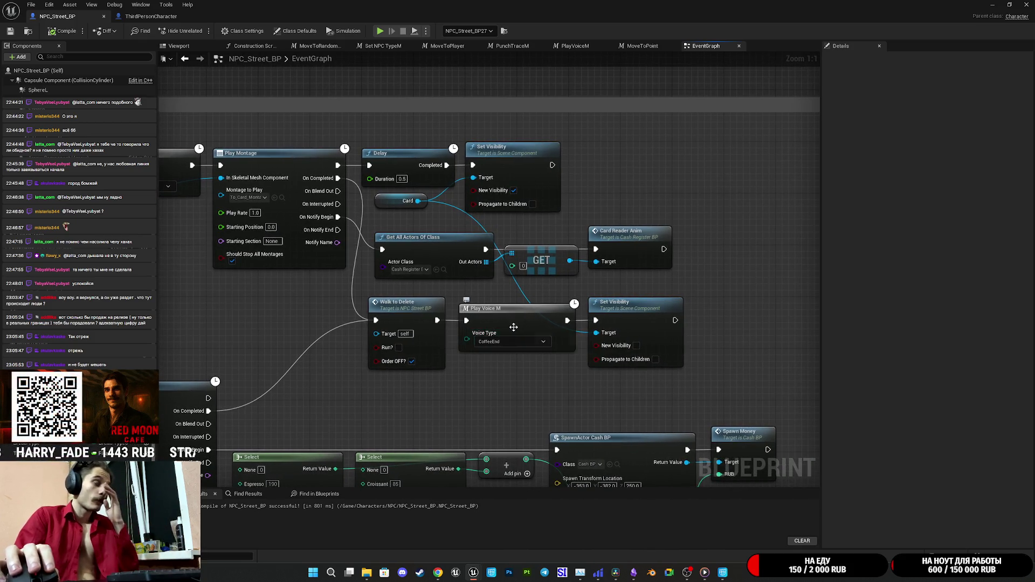
pyautogui.hotkey('ctrl', 'v')
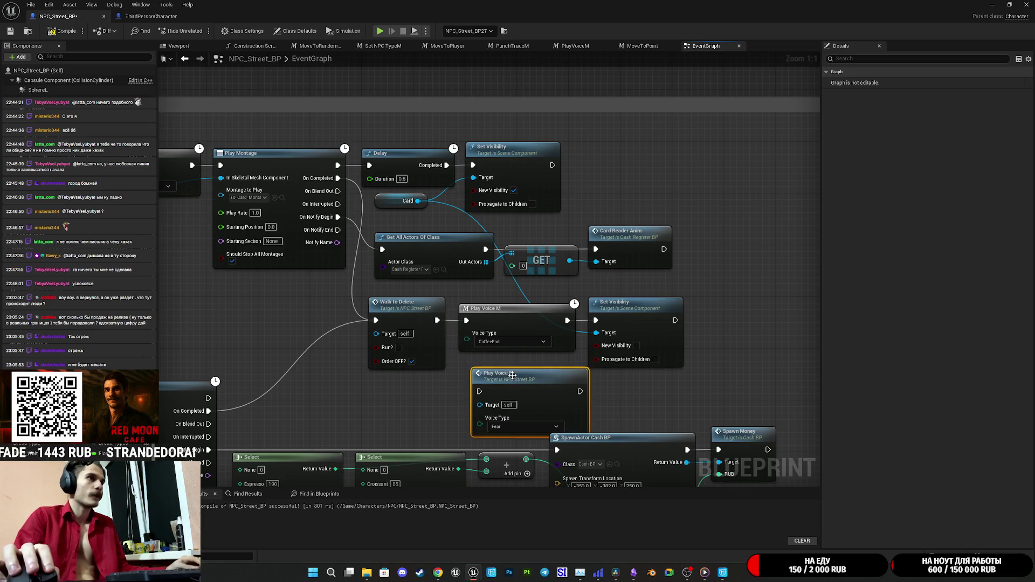
pyautogui.moveTo(479, 392); pyautogui.dragTo(437, 320)
pyautogui.moveTo(580, 391); pyautogui.dragTo(596, 323)
pyautogui.click(514, 426)
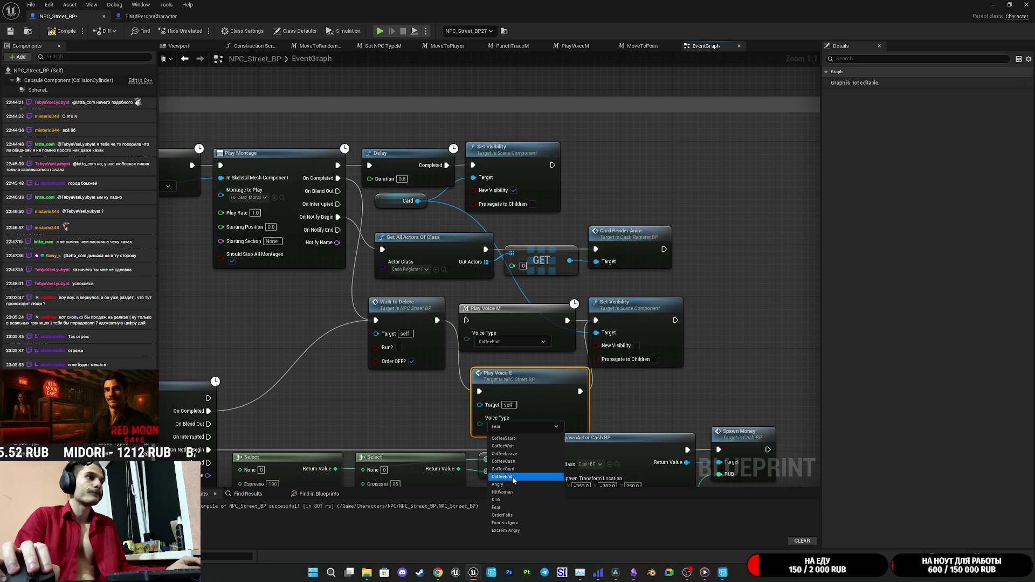
pyautogui.click(502, 477)
pyautogui.click(507, 350)
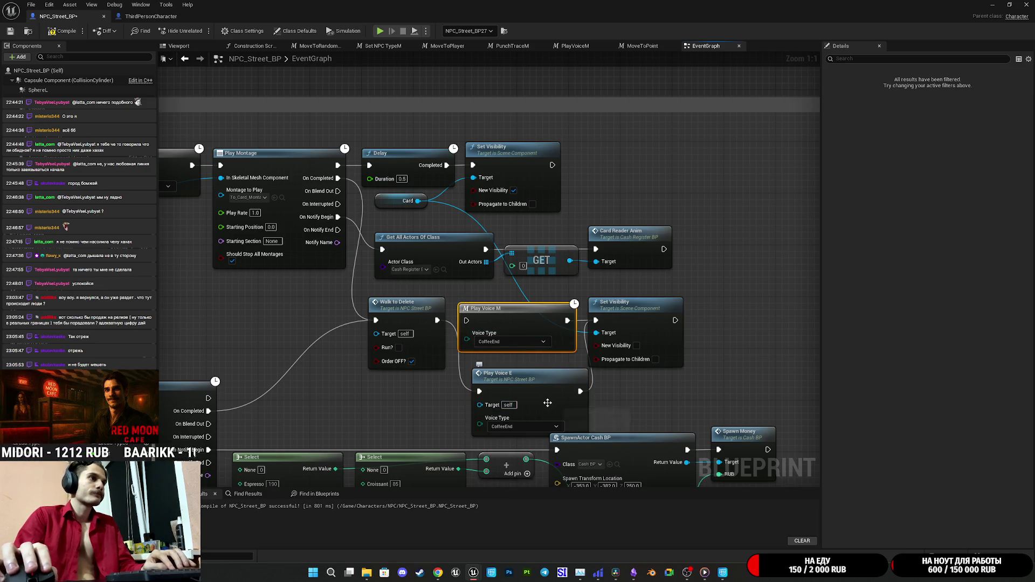
pyautogui.press('Delete')
pyautogui.moveTo(548, 402); pyautogui.dragTo(534, 337)
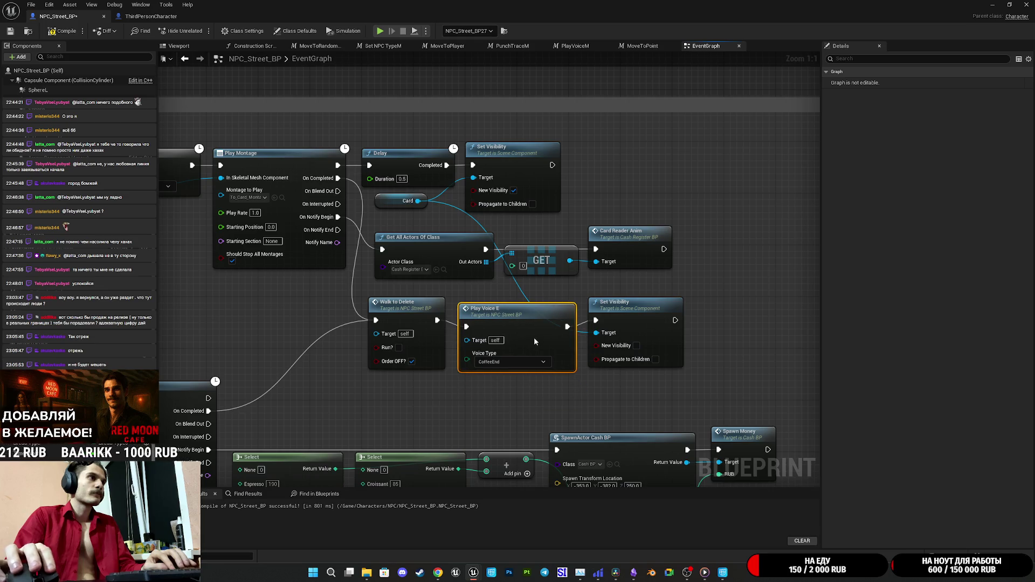
pyautogui.click(542, 394)
# Step: Replace the Play Voice M before Play Montage with a CoffeeCard Play Voice E
pyautogui.scroll(-2, 571, 427)
pyautogui.moveTo(572, 430); pyautogui.dragTo(763, 337)
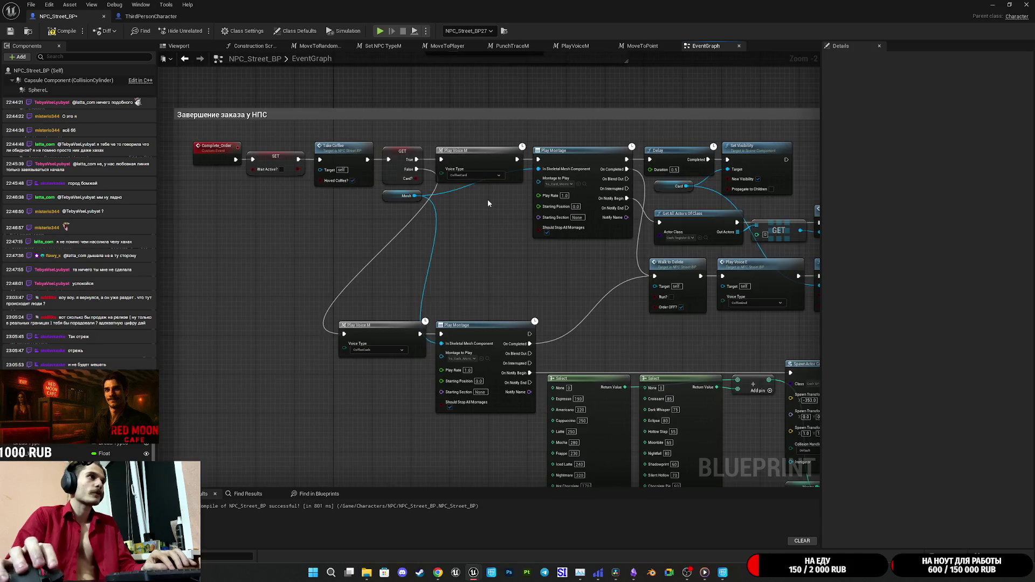
pyautogui.scroll(2, 487, 199)
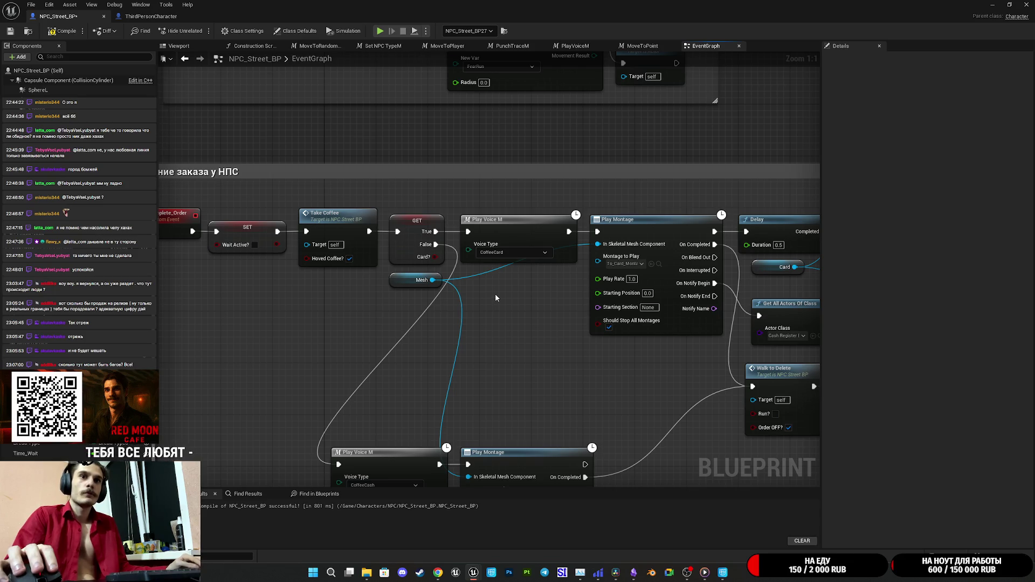
pyautogui.hotkey('ctrl', 'v')
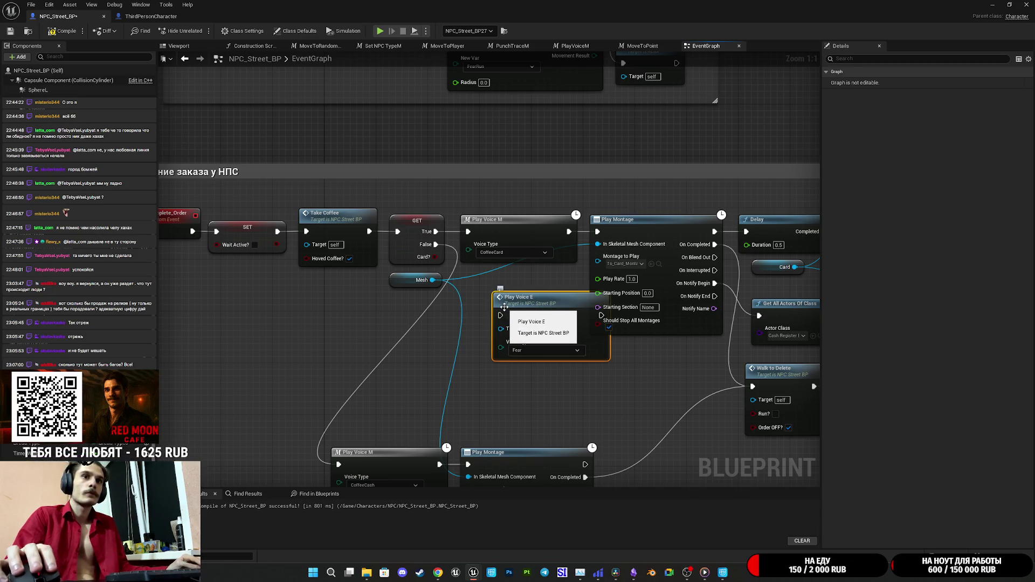
pyautogui.click(527, 352)
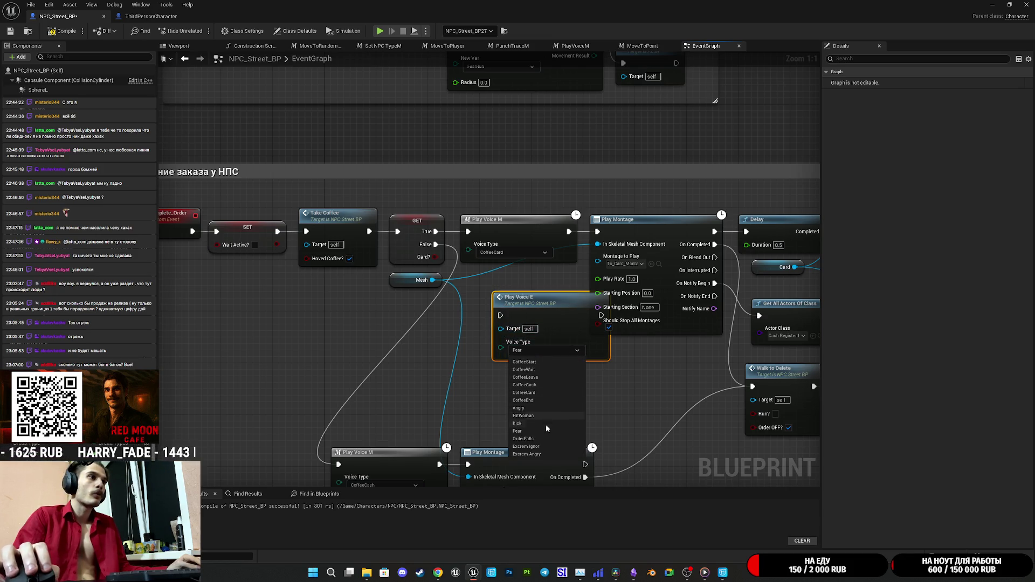
pyautogui.click(541, 396)
pyautogui.moveTo(536, 306)
pyautogui.mouseDown()
pyautogui.moveTo(510, 338)
pyautogui.moveTo(436, 231)
pyautogui.mouseUp()
pyautogui.moveTo(576, 348)
pyautogui.mouseDown()
pyautogui.moveTo(600, 272)
pyautogui.moveTo(597, 232)
pyautogui.mouseUp()
pyautogui.click(520, 231)
pyautogui.press('Delete')
pyautogui.moveTo(542, 352); pyautogui.dragTo(534, 241)
pyautogui.click(545, 363)
# Step: Replace the lower Play Voice M with a CoffeeCash Play Voice E from GET False to Play Montage
pyautogui.moveTo(545, 363)
pyautogui.mouseDown()
pyautogui.moveTo(562, 219)
pyautogui.moveTo(597, 201)
pyautogui.moveTo(609, 226)
pyautogui.mouseUp()
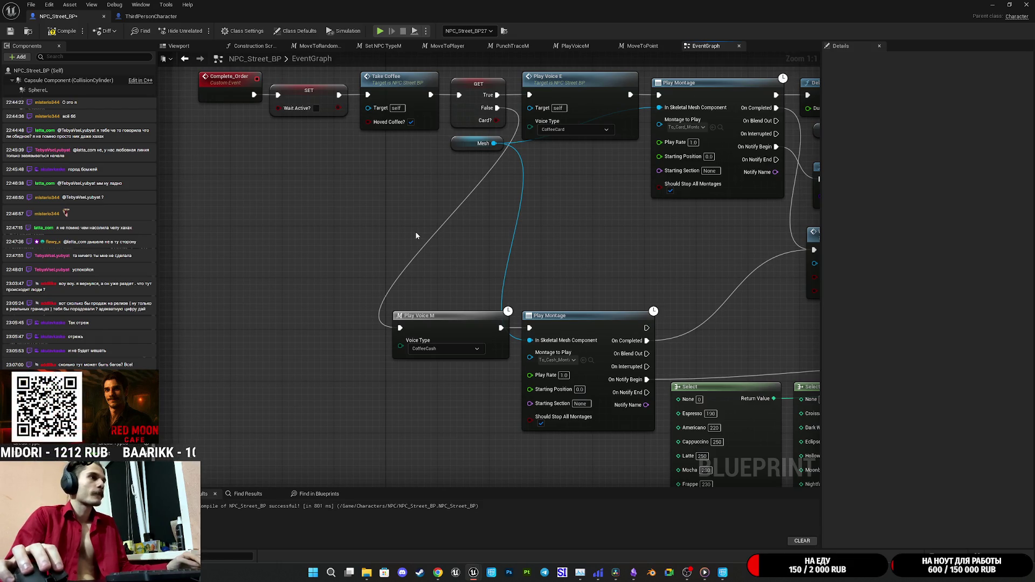
pyautogui.hotkey('ctrl', 'v')
pyautogui.click(460, 284)
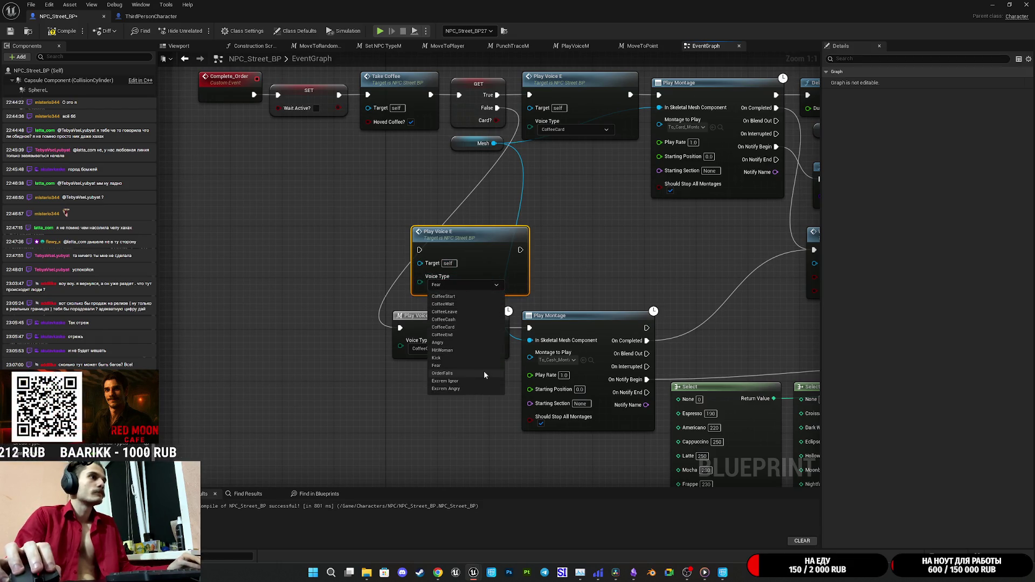
pyautogui.click(365, 296)
pyautogui.click(464, 285)
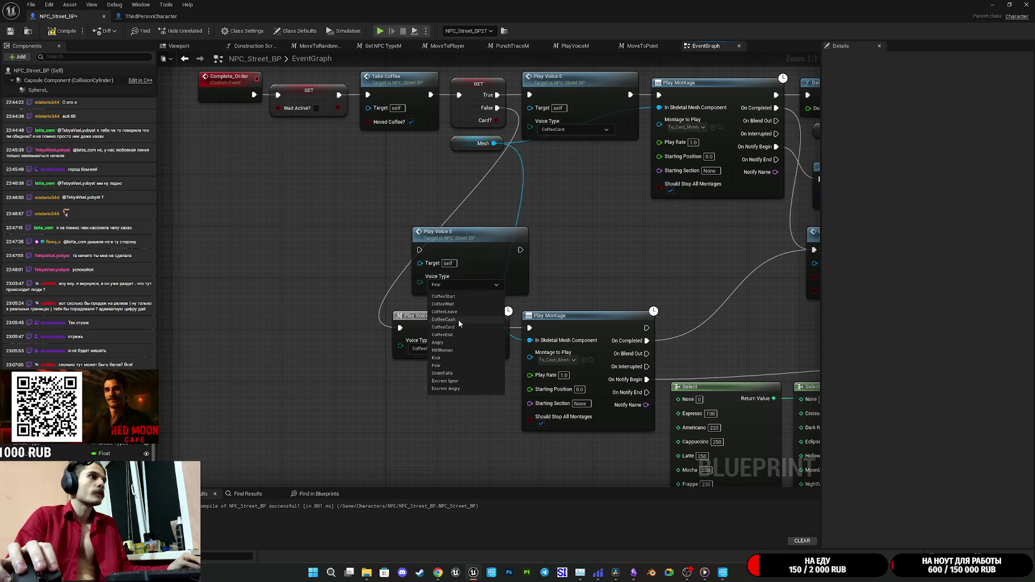
pyautogui.click(458, 319)
pyautogui.moveTo(519, 251); pyautogui.dragTo(530, 328)
pyautogui.moveTo(420, 250)
pyautogui.mouseDown()
pyautogui.moveTo(512, 127)
pyautogui.moveTo(497, 108)
pyautogui.mouseUp()
pyautogui.moveTo(466, 324)
pyautogui.mouseDown()
pyautogui.moveTo(414, 364)
pyautogui.moveTo(419, 375)
pyautogui.mouseUp()
pyautogui.press('Delete')
pyautogui.moveTo(518, 267)
pyautogui.mouseDown()
pyautogui.moveTo(486, 319)
pyautogui.moveTo(493, 345)
pyautogui.mouseUp()
pyautogui.click(566, 261)
pyautogui.moveTo(566, 260); pyautogui.dragTo(595, 324)
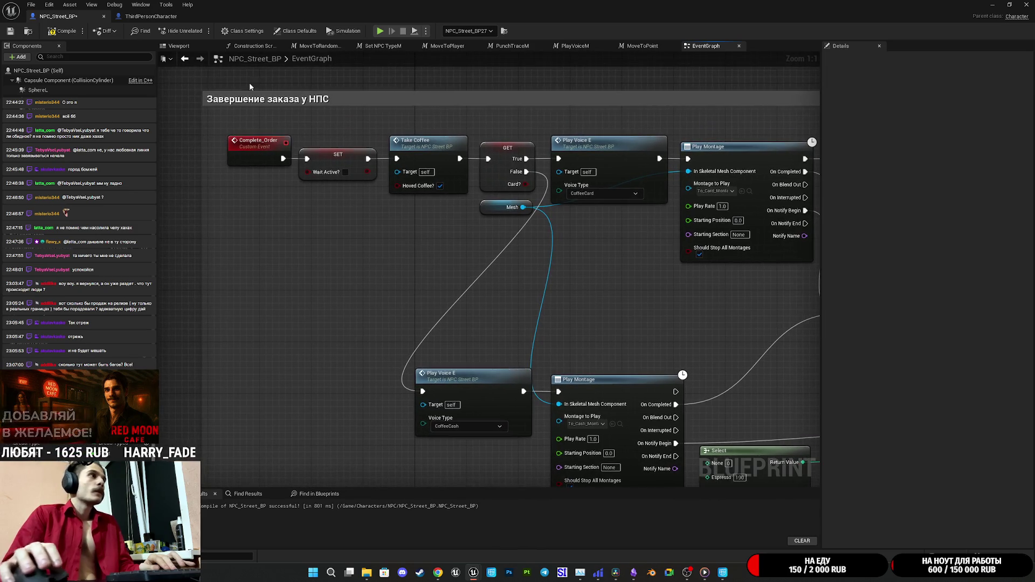
# Step: Compile the NPC_Street_BP blueprint and close the blueprint editor
pyautogui.click(10, 32)
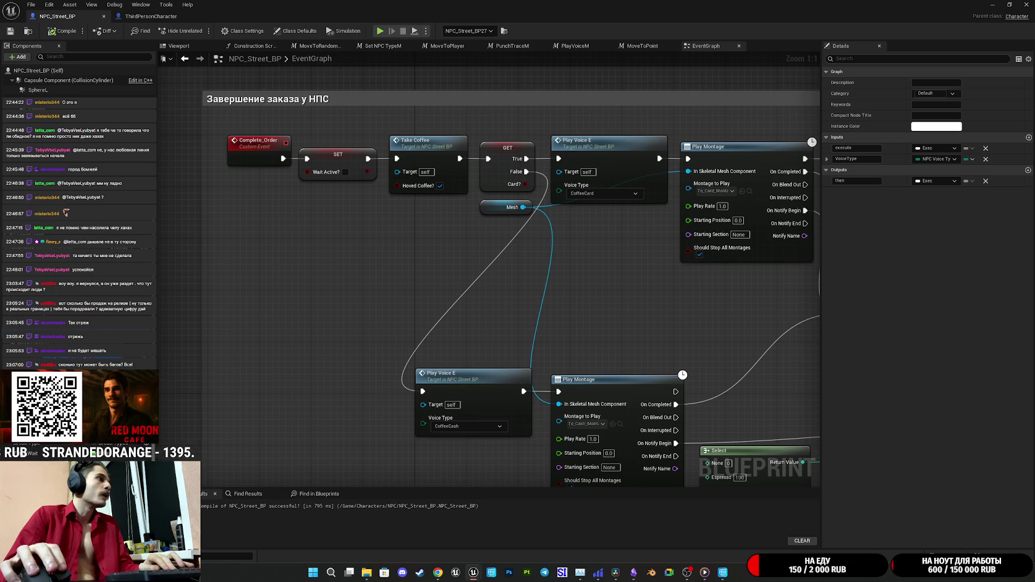
pyautogui.click(154, 367)
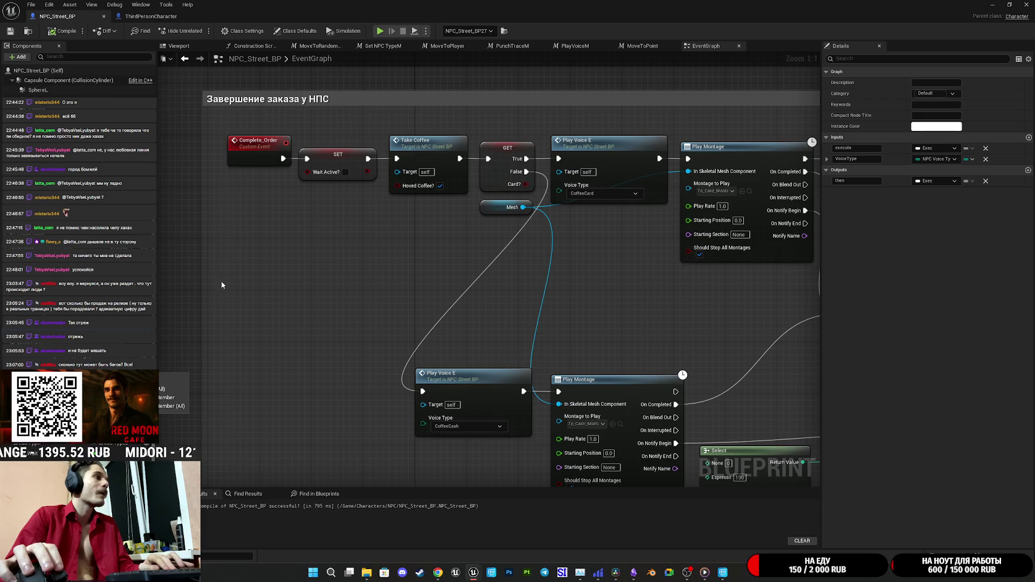
pyautogui.click(307, 247)
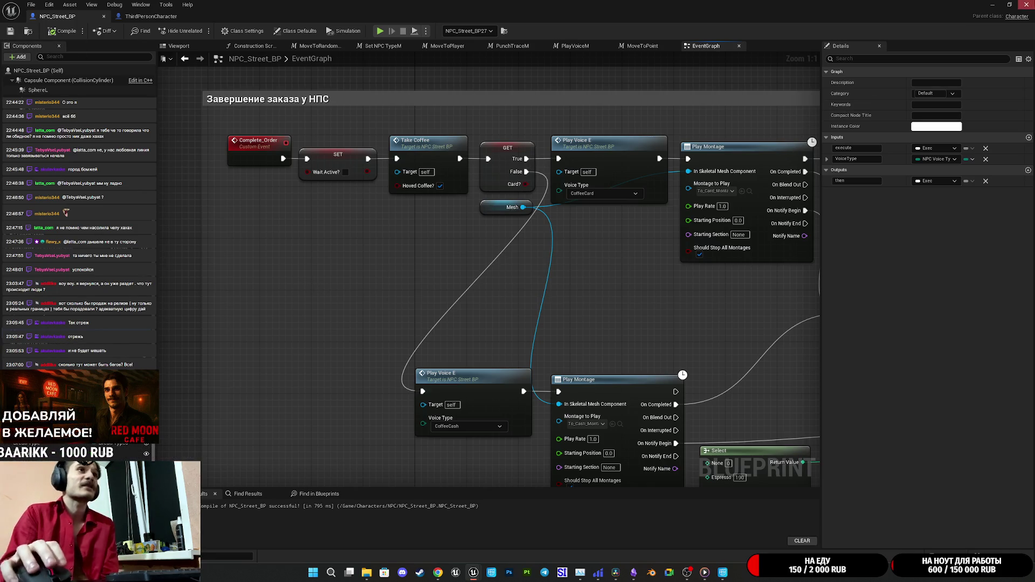
pyautogui.click(1026, 4)
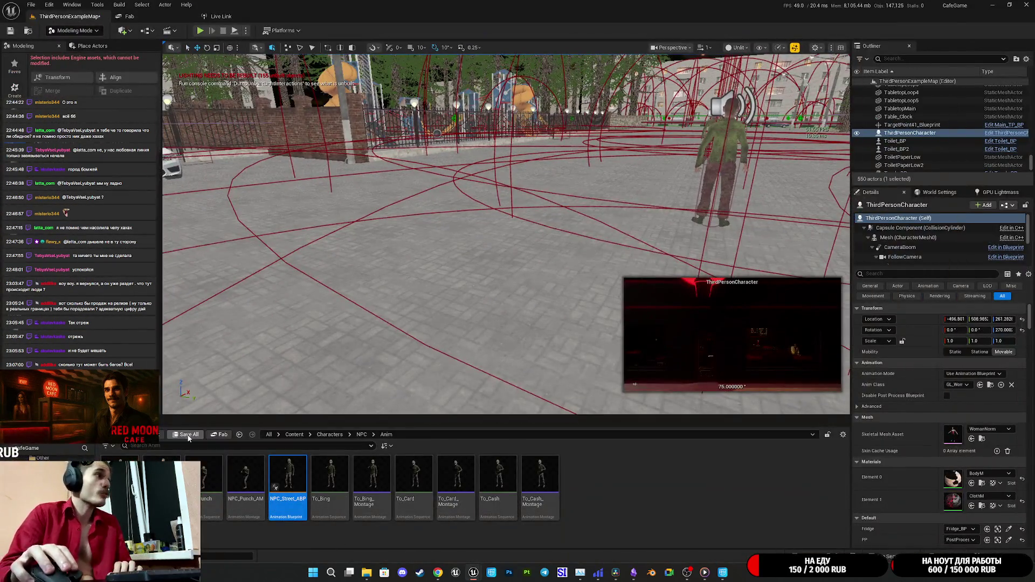
# Step: Save ThirdPersonExampleMap via Save Selected, then switch to the Twitch dashboard
pyautogui.click(188, 435)
pyautogui.click(578, 376)
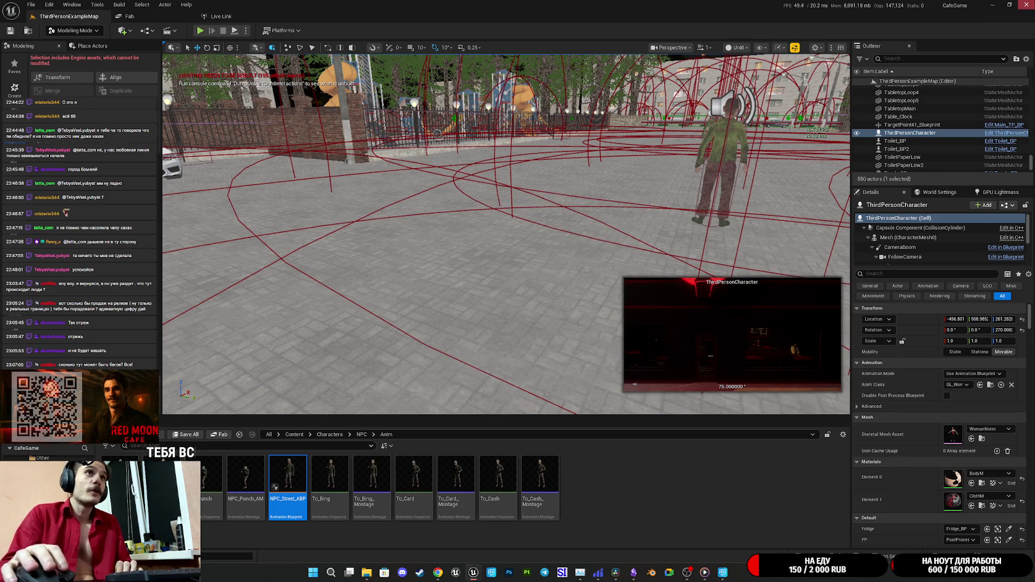
pyautogui.hotkey('alt', 'Tab')
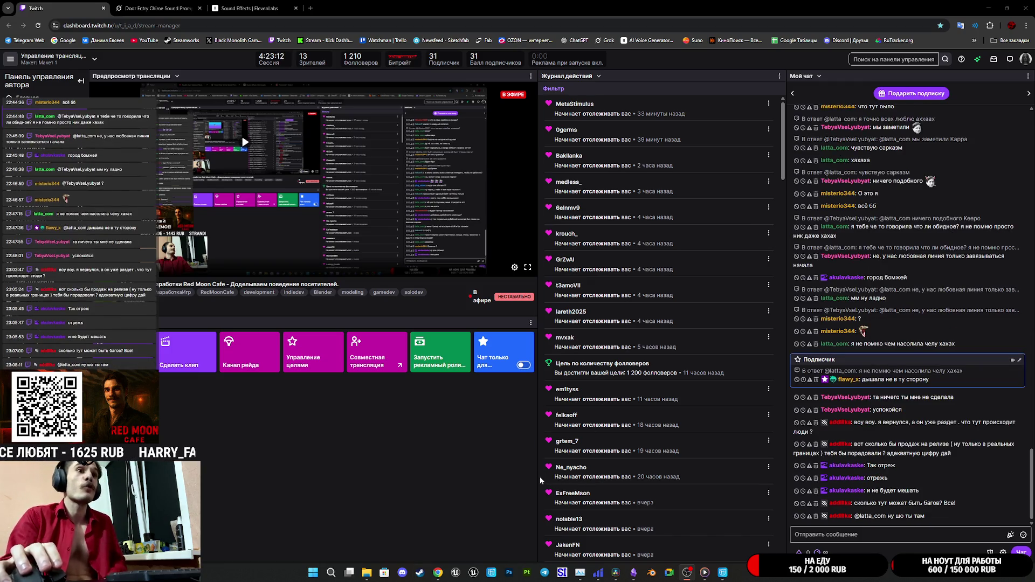
# Step: Bring the Unreal editor window back to the front from the taskbar
pyautogui.click(474, 573)
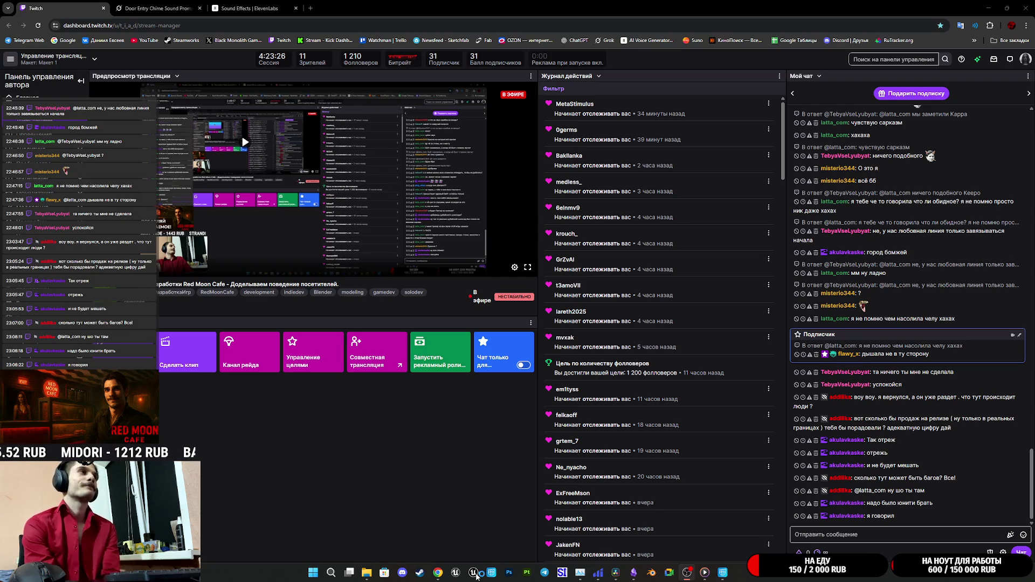
pyautogui.click(477, 576)
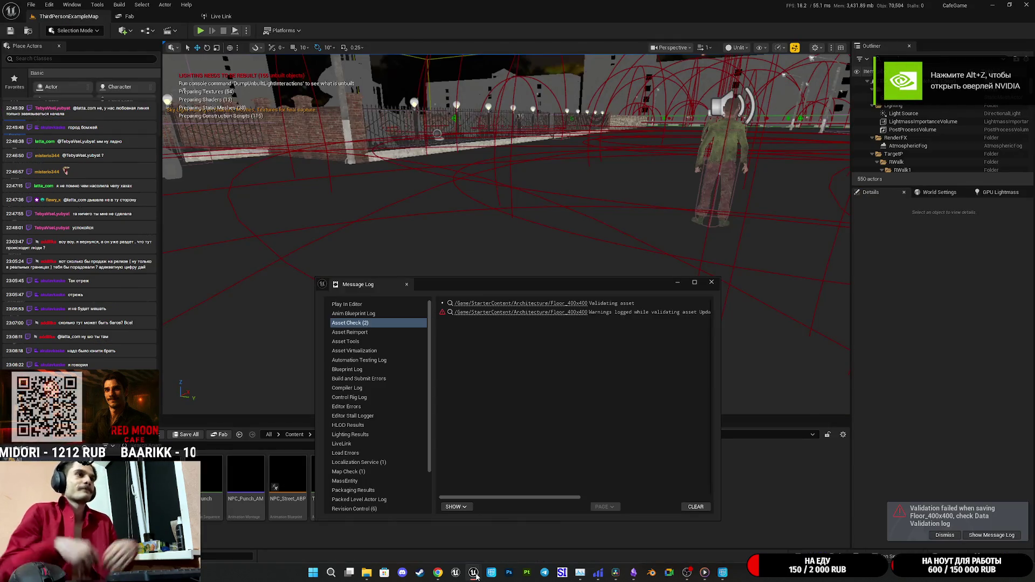
# Step: Close the message log and open the street NPC's blueprint at the coffee order nodes
pyautogui.click(712, 282)
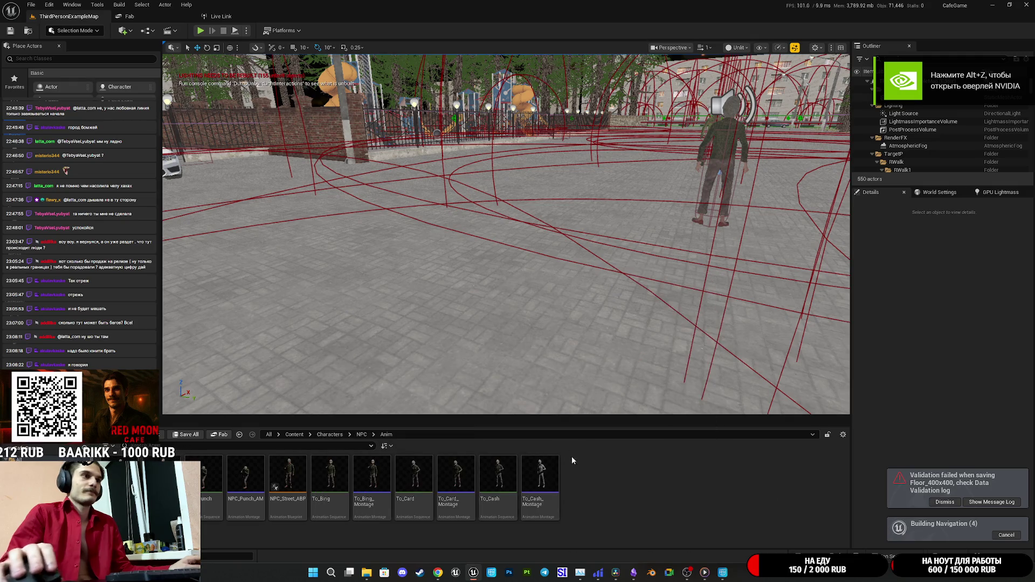
pyautogui.click(712, 159)
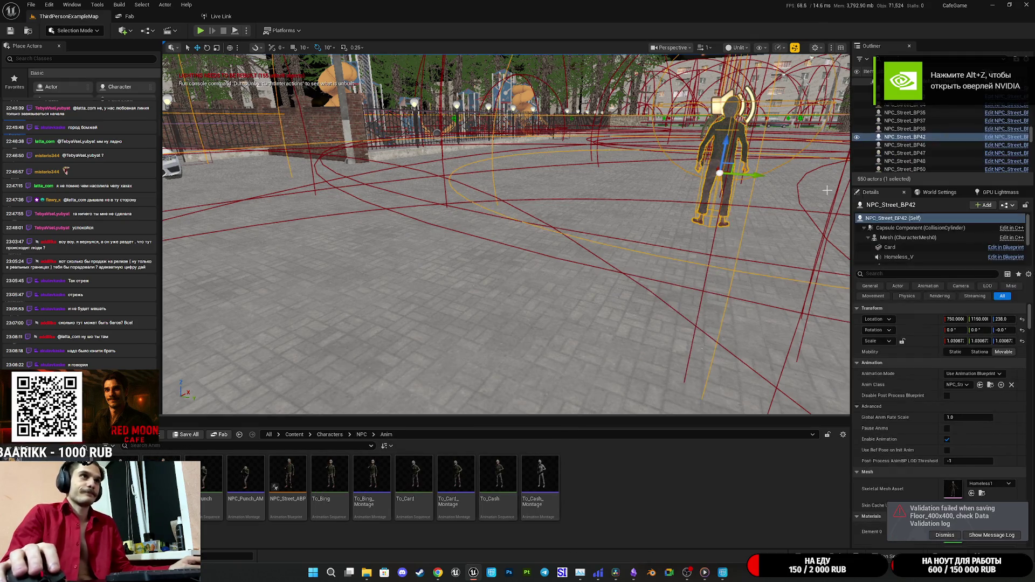
pyautogui.doubleClick(969, 227)
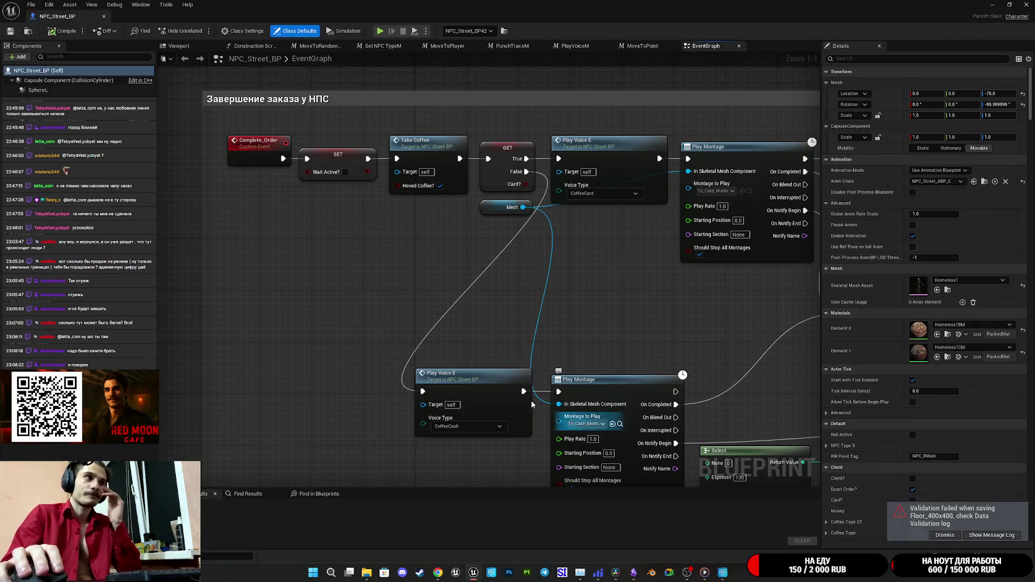
pyautogui.moveTo(515, 335); pyautogui.dragTo(501, 384)
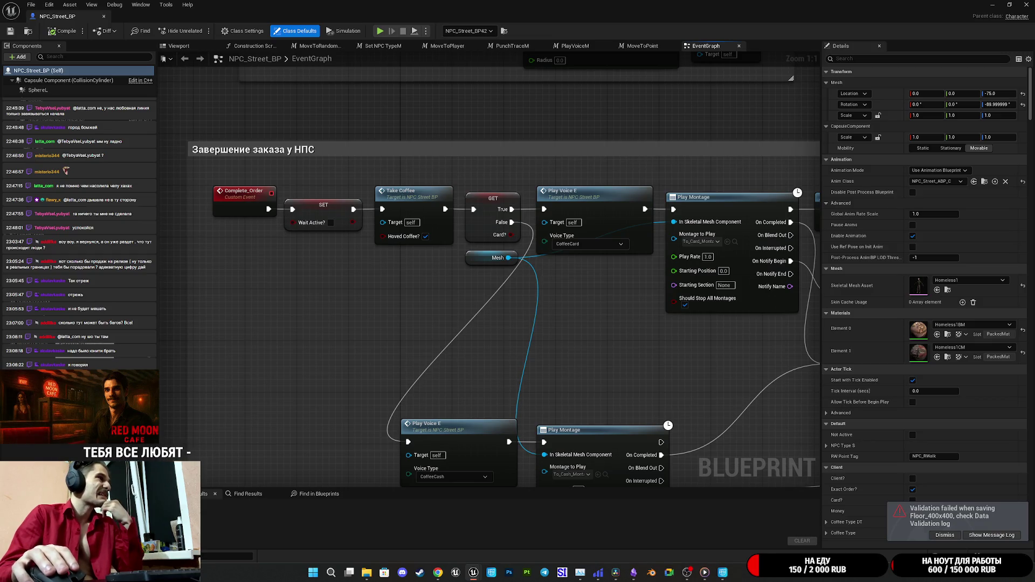
# Step: List every Play Voice M reference and jump to the call near Set Order
pyautogui.rightClick(65, 355)
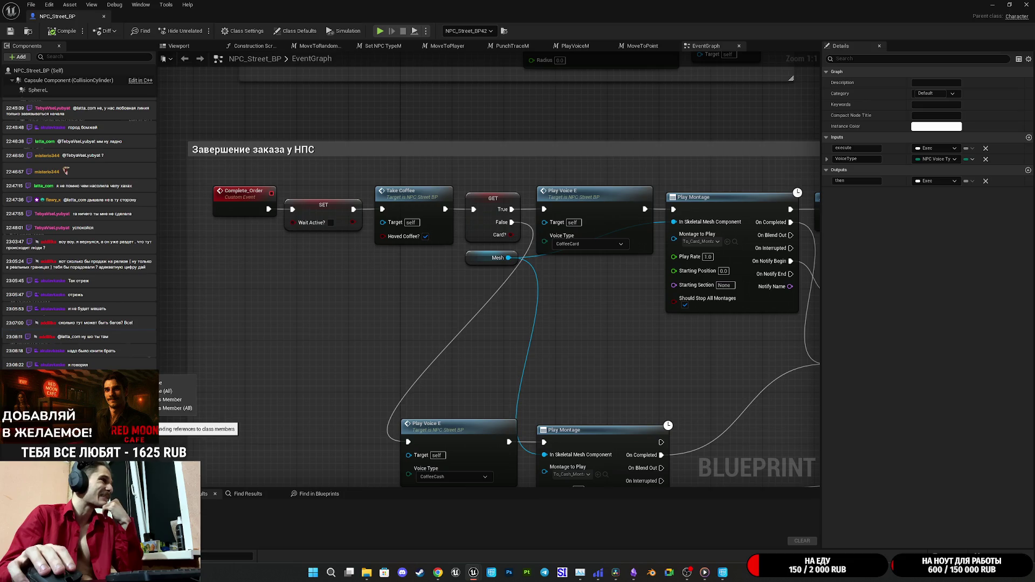
pyautogui.click(172, 400)
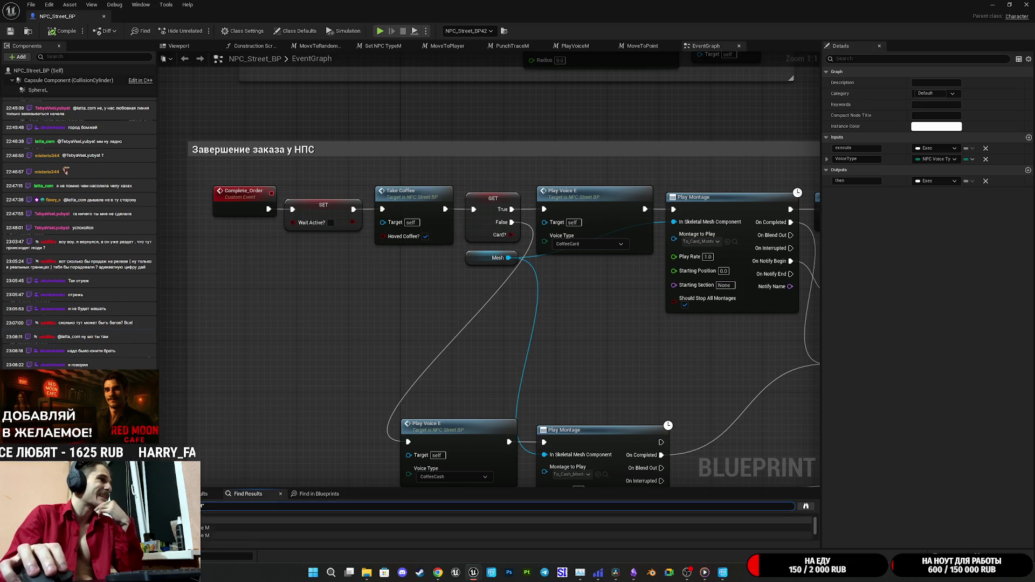
pyautogui.click(221, 527)
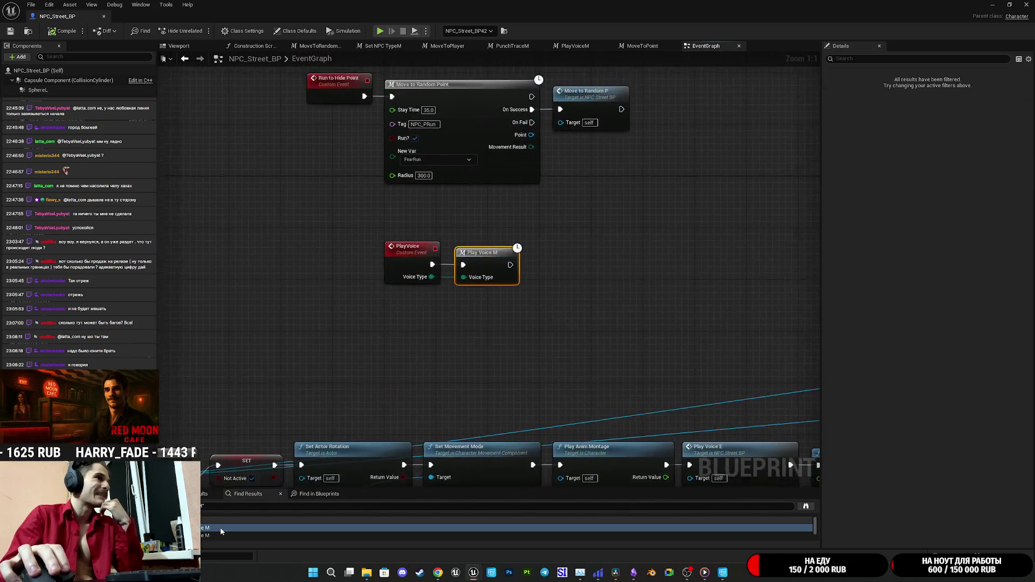
pyautogui.click(213, 535)
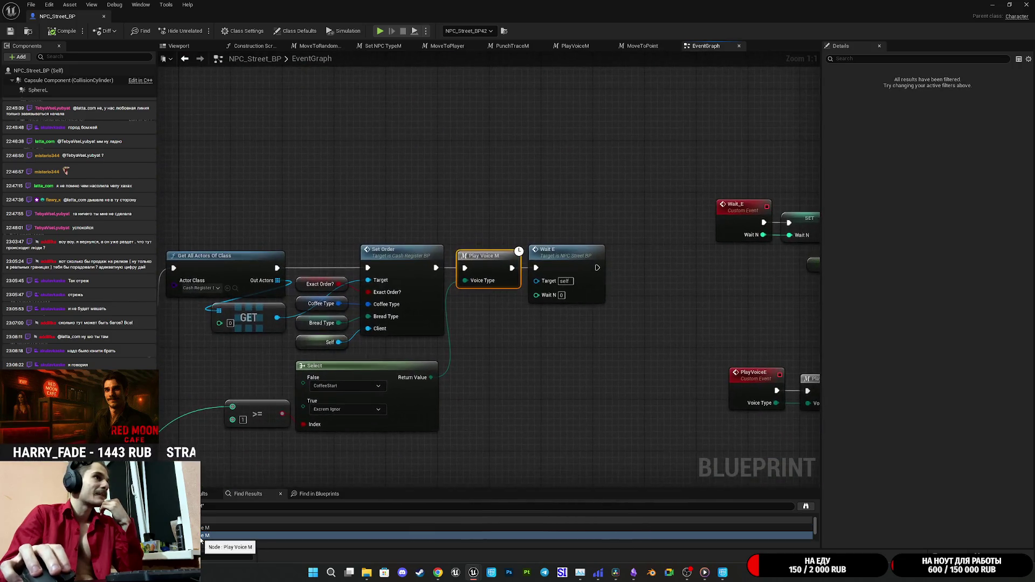
pyautogui.moveTo(461, 396)
pyautogui.mouseDown()
pyautogui.moveTo(499, 351)
pyautogui.moveTo(649, 350)
pyautogui.moveTo(463, 347)
pyautogui.mouseUp()
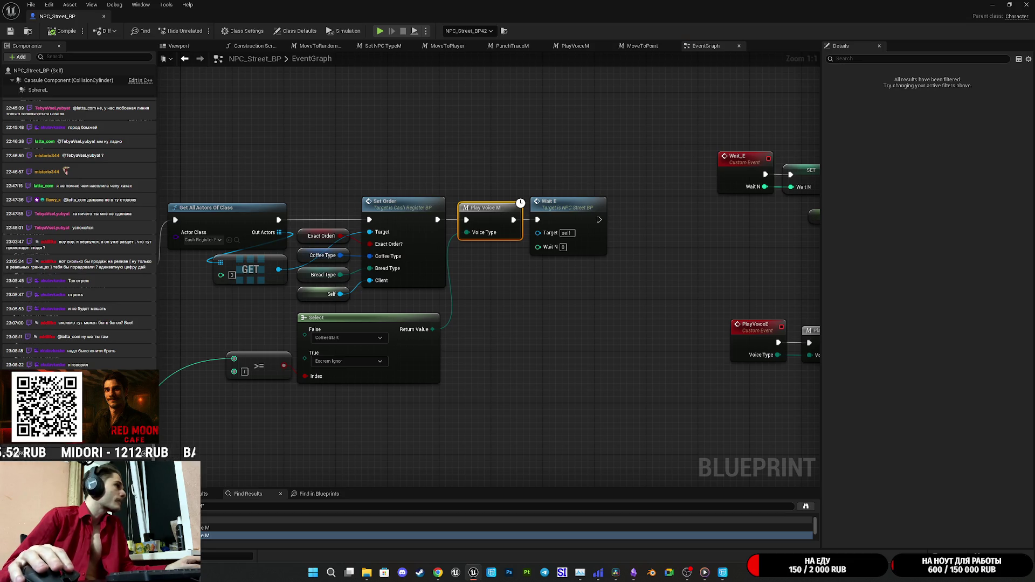
# Step: Replace the Set Order Play Voice M call with a Play Voice E fed by the Select result
pyautogui.hotkey('ctrl', 'v')
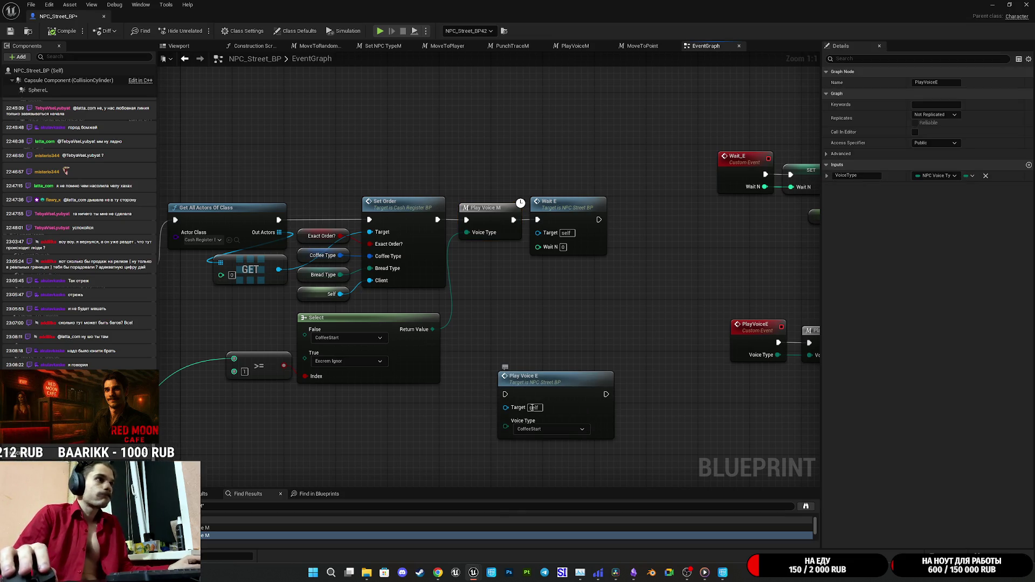
pyautogui.moveTo(506, 426); pyautogui.dragTo(433, 332)
pyautogui.moveTo(438, 220)
pyautogui.mouseDown()
pyautogui.moveTo(507, 395)
pyautogui.moveTo(520, 205)
pyautogui.moveTo(537, 220)
pyautogui.mouseUp()
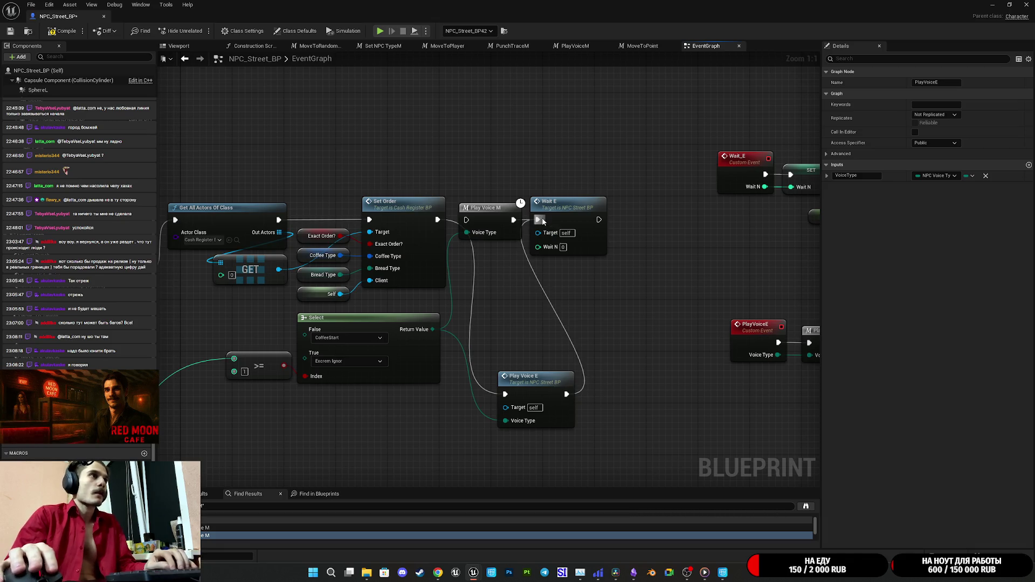
pyautogui.click(497, 218)
pyautogui.press('Delete')
pyautogui.moveTo(631, 255)
pyautogui.mouseDown()
pyautogui.moveTo(614, 220)
pyautogui.moveTo(636, 214)
pyautogui.mouseUp()
pyautogui.moveTo(549, 392)
pyautogui.mouseDown()
pyautogui.moveTo(515, 207)
pyautogui.moveTo(508, 217)
pyautogui.mouseUp()
pyautogui.moveTo(625, 217); pyautogui.dragTo(580, 211)
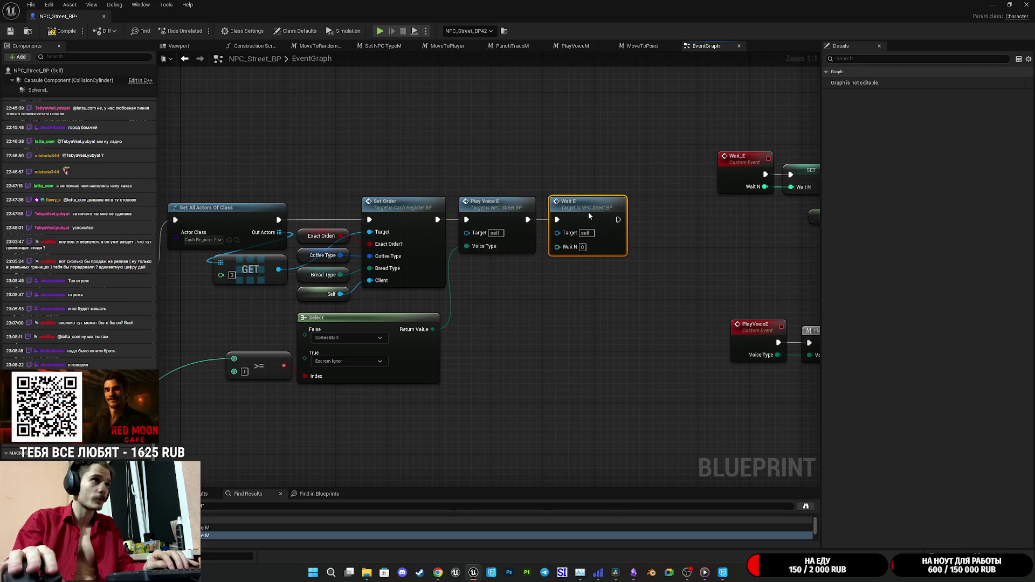
pyautogui.click(539, 303)
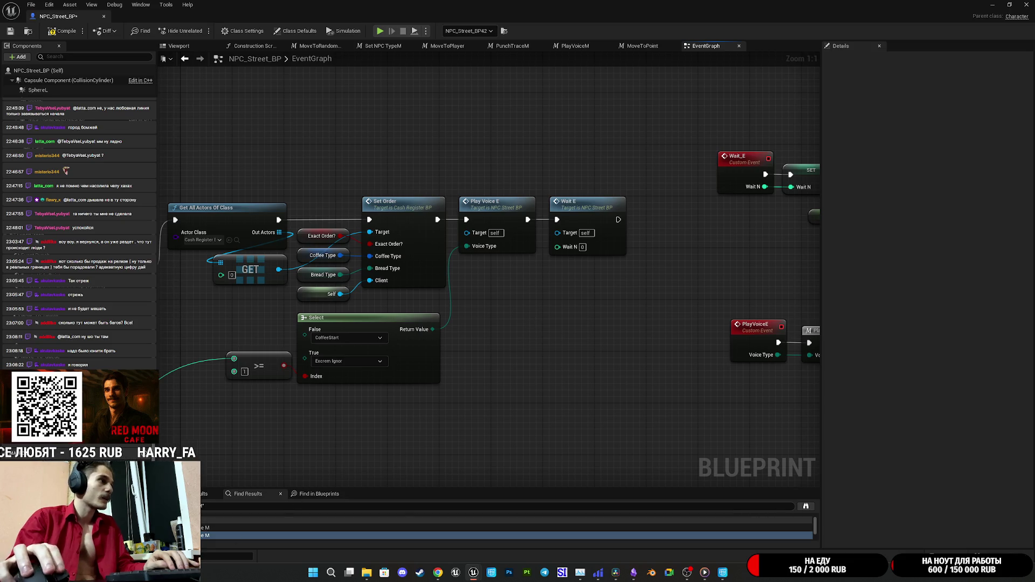
# Step: Go to the Branch with two macro calls and move Wait E down to clear the overlap
pyautogui.doubleClick(476, 530)
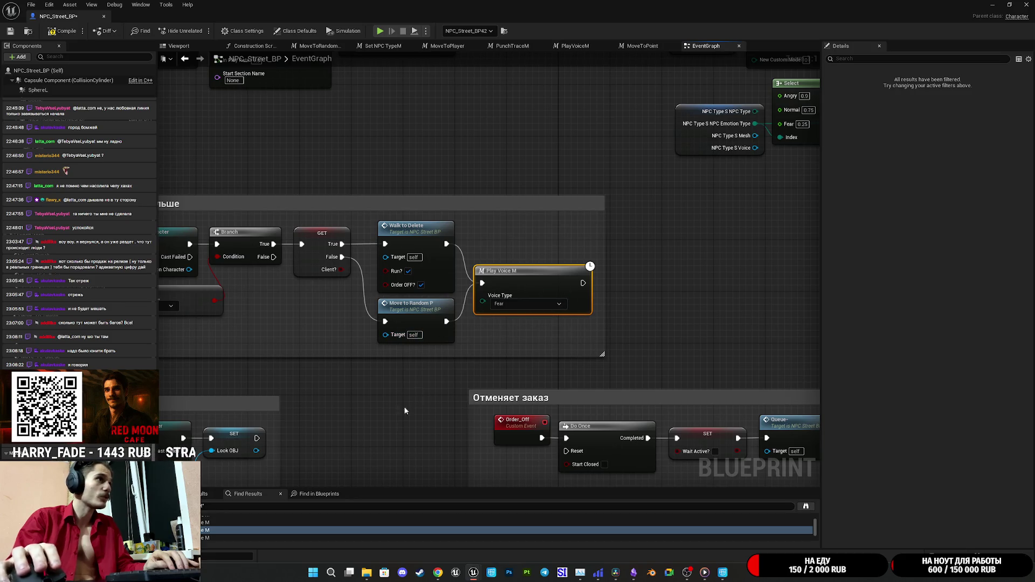
pyautogui.click(205, 538)
pyautogui.doubleClick(205, 538)
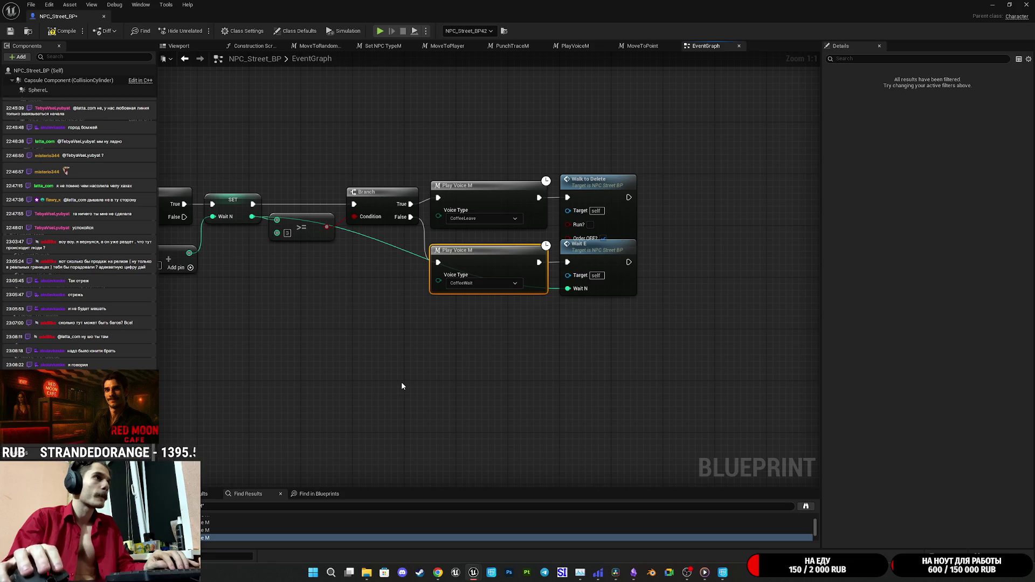
pyautogui.moveTo(421, 381); pyautogui.dragTo(425, 412)
pyautogui.keyDown('ctrl'); pyautogui.click(582, 299); pyautogui.keyUp('ctrl')
pyautogui.moveTo(582, 300); pyautogui.dragTo(580, 315)
pyautogui.click(703, 300)
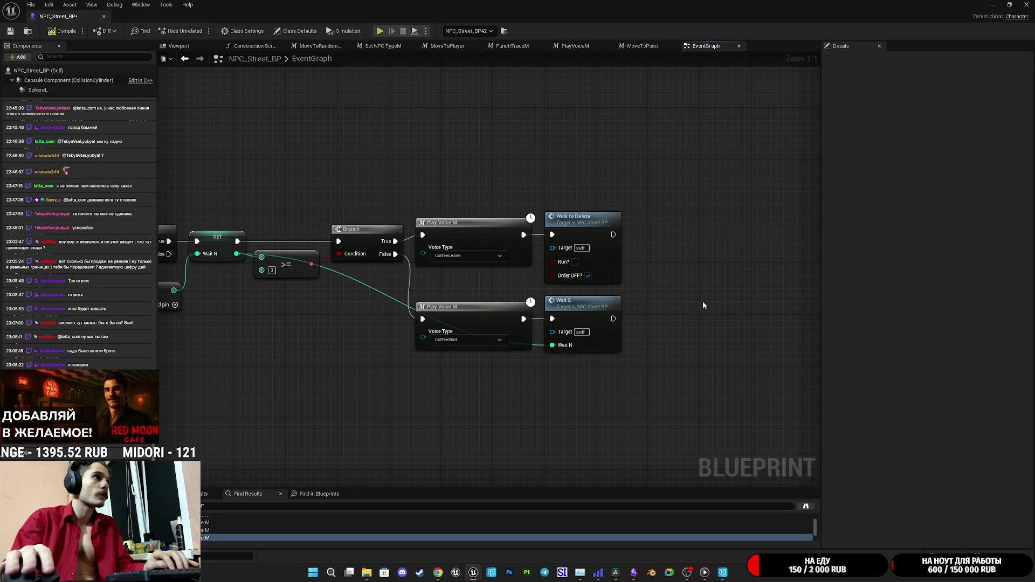
pyautogui.moveTo(703, 301); pyautogui.dragTo(739, 362)
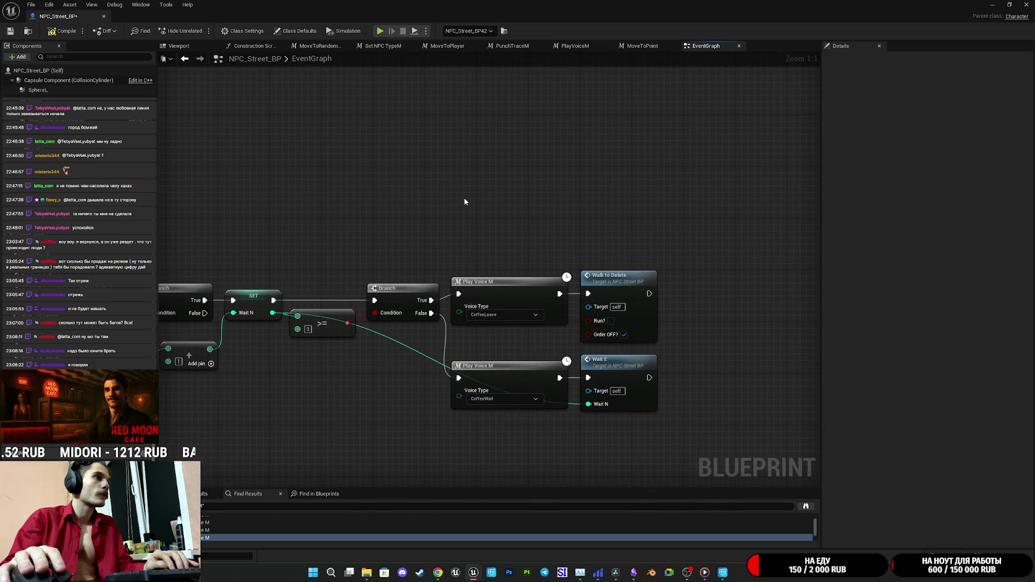
# Step: Add two Play Voice E nodes with voice types CoffeeLeave and CoffeeWait
pyautogui.hotkey('ctrl', 'v')
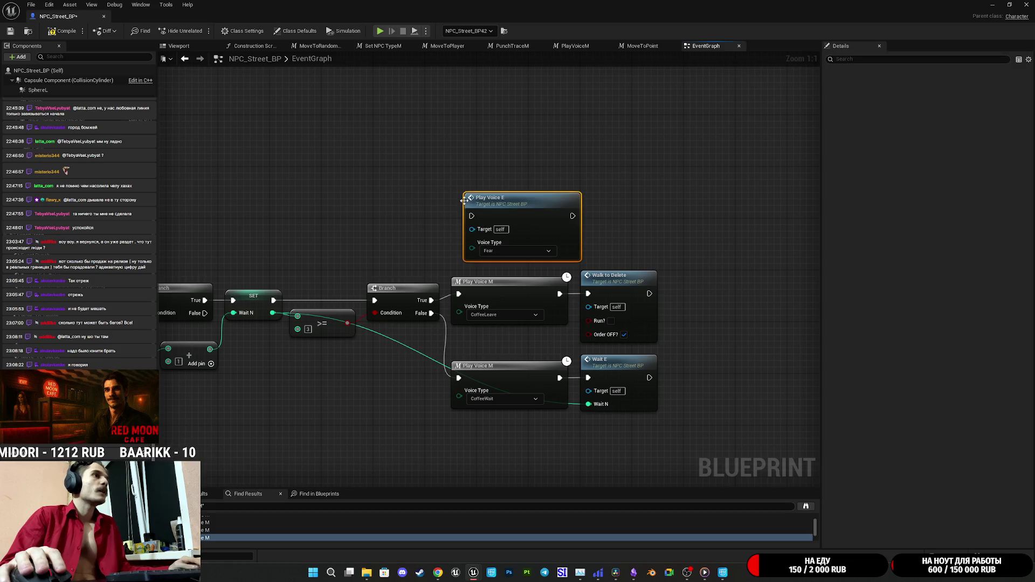
pyautogui.click(501, 250)
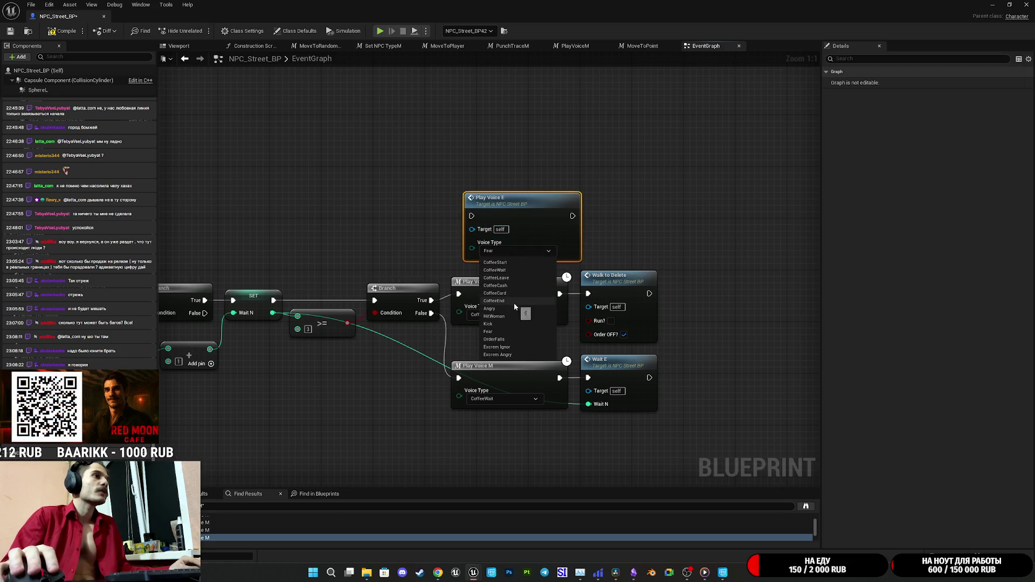
pyautogui.click(509, 277)
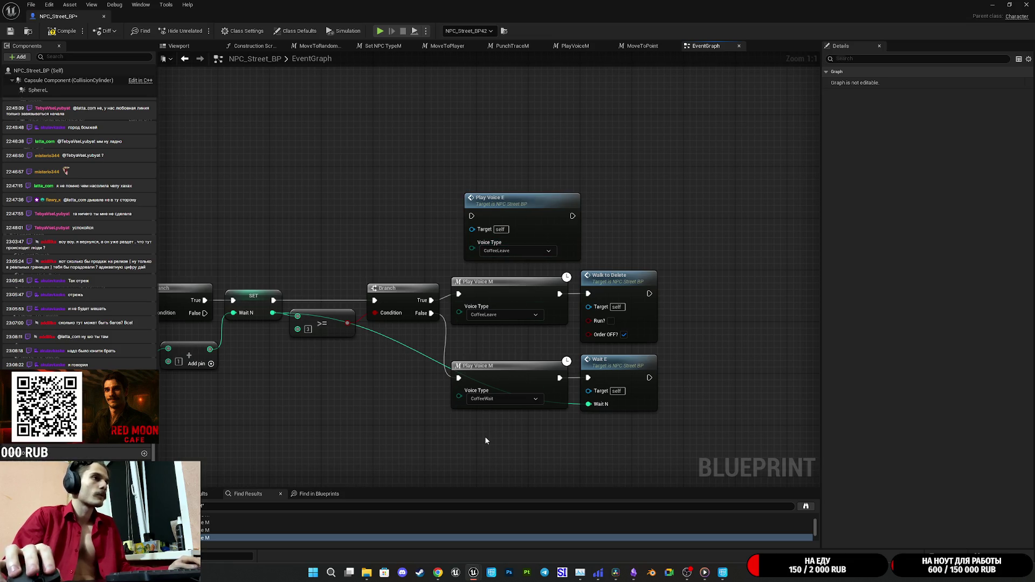
pyautogui.hotkey('ctrl', 'v')
pyautogui.moveTo(685, 389); pyautogui.dragTo(677, 348)
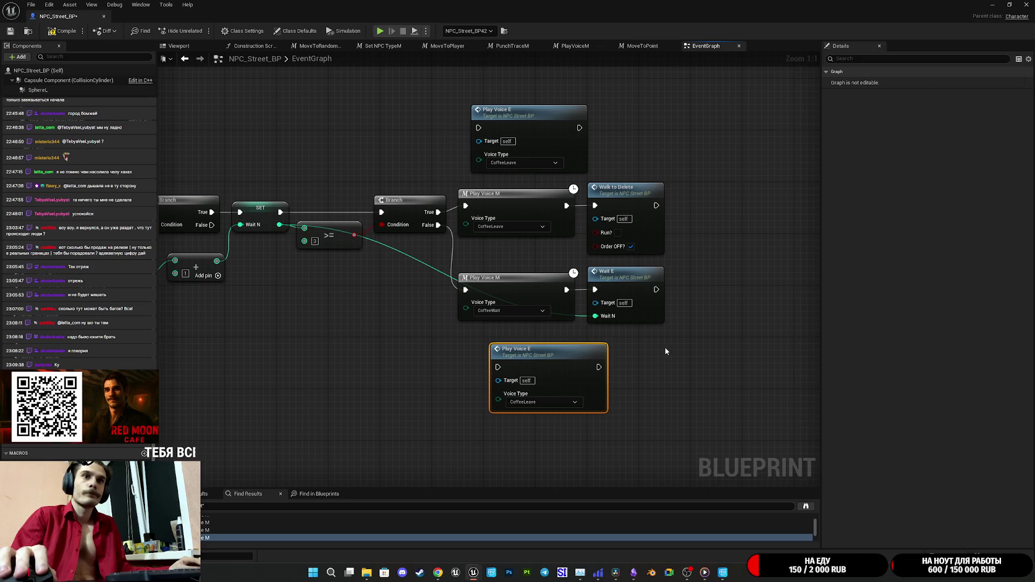
pyautogui.click(536, 404)
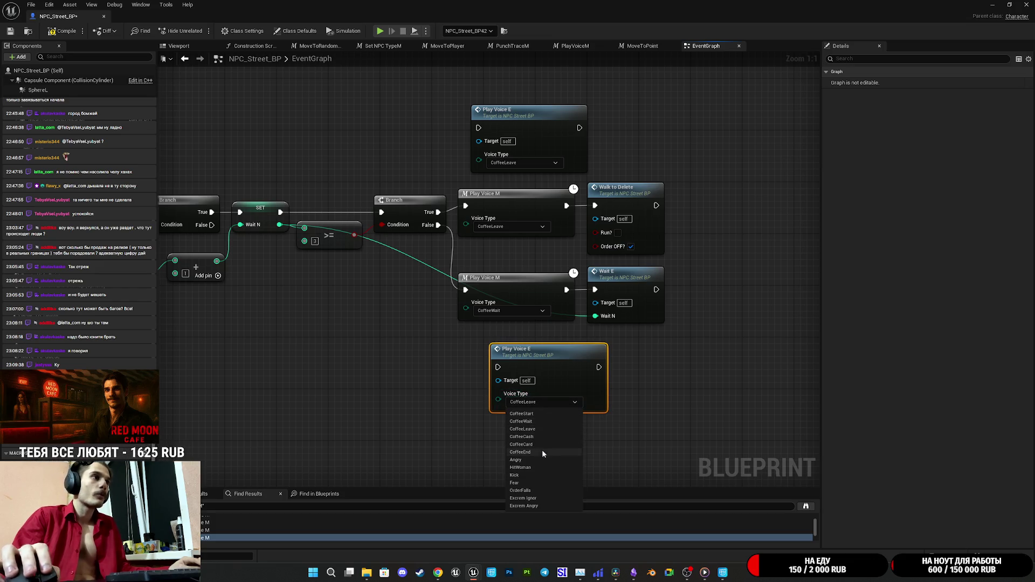
pyautogui.click(521, 421)
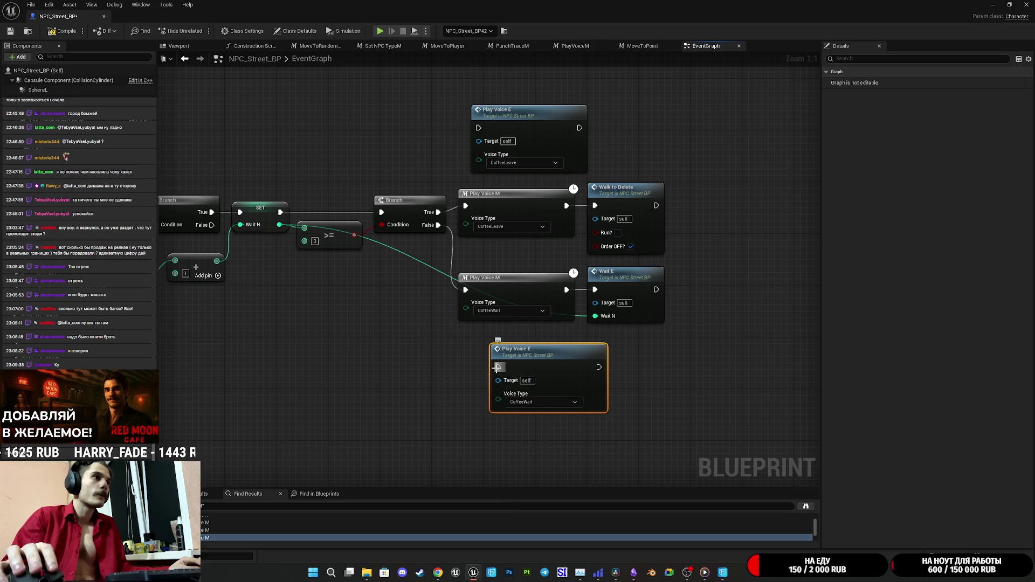
# Step: Route Branch False through the CoffeeWait Play Voice E and delete its Play Voice M
pyautogui.moveTo(496, 367); pyautogui.dragTo(429, 228)
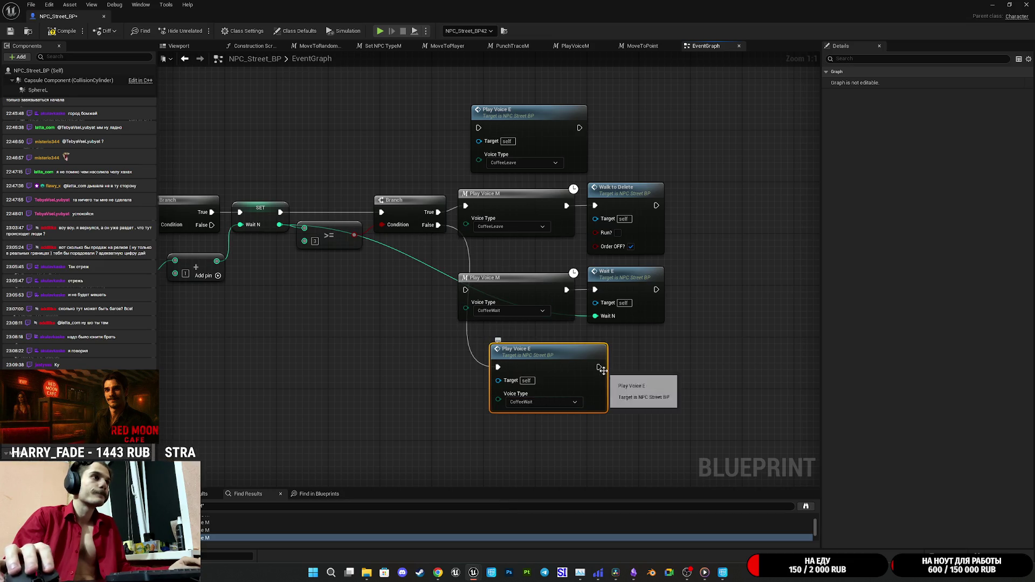
pyautogui.moveTo(599, 367)
pyautogui.mouseDown()
pyautogui.moveTo(575, 294)
pyautogui.moveTo(594, 290)
pyautogui.mouseUp()
pyautogui.click(534, 299)
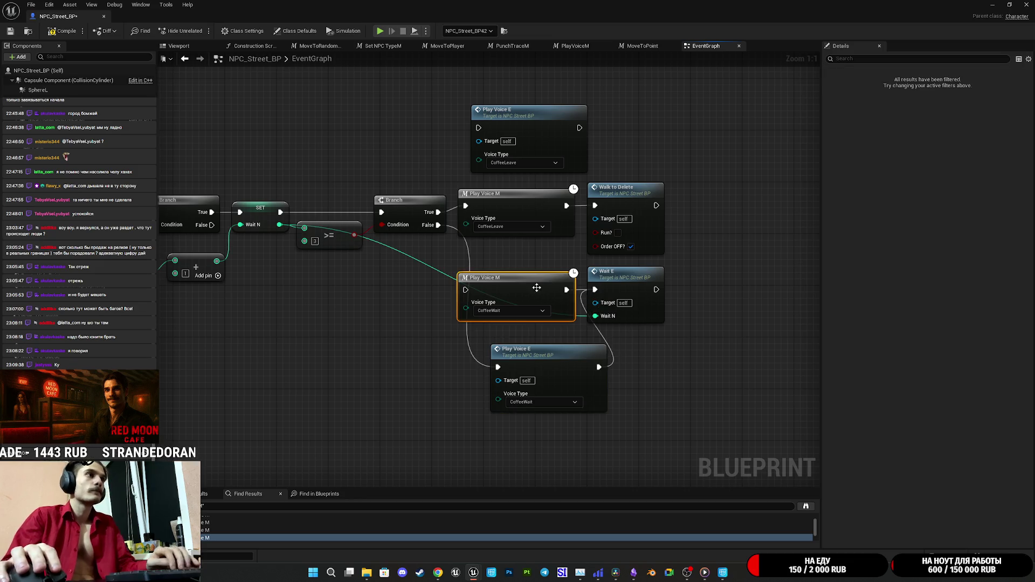
pyautogui.press('Delete')
pyautogui.moveTo(597, 394)
pyautogui.mouseDown()
pyautogui.moveTo(553, 335)
pyautogui.moveTo(567, 315)
pyautogui.mouseUp()
pyautogui.click(630, 361)
pyautogui.moveTo(630, 361); pyautogui.dragTo(617, 430)
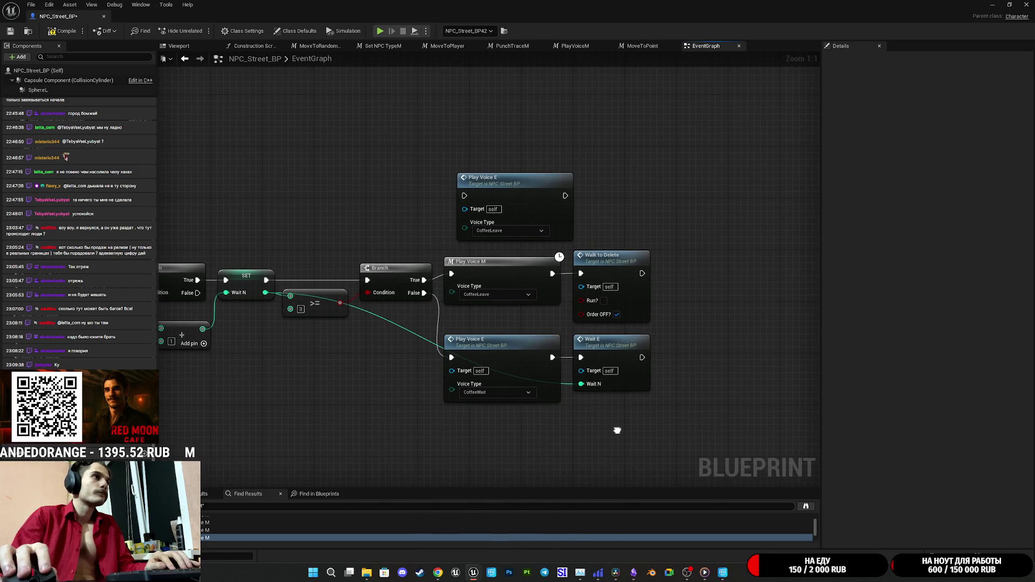
# Step: Route Branch True through the CoffeeLeave Play Voice E into Walk to Delete, deleting the old macro
pyautogui.moveTo(423, 280); pyautogui.dragTo(464, 195)
pyautogui.moveTo(565, 196); pyautogui.dragTo(582, 272)
pyautogui.click(515, 274)
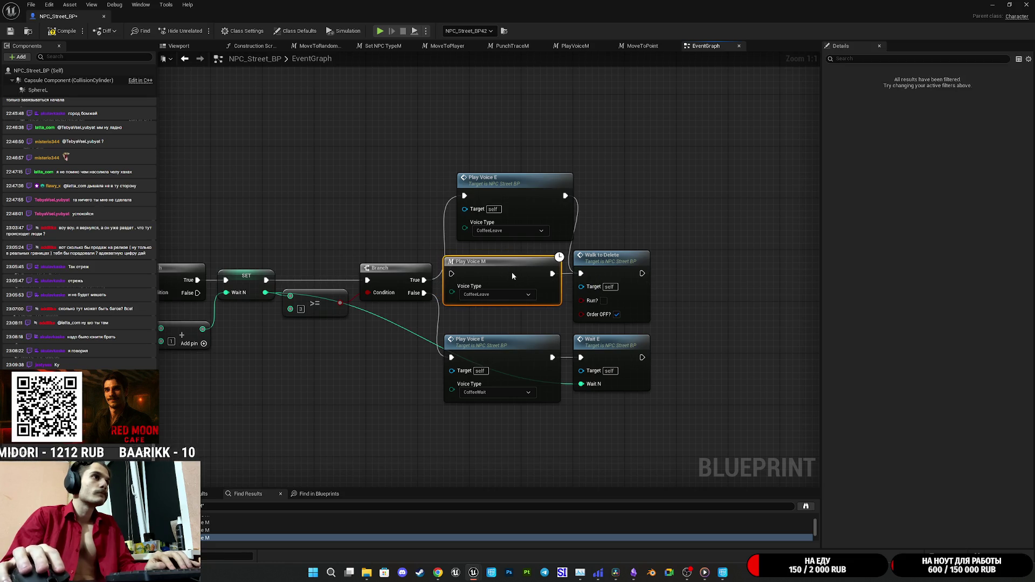
pyautogui.press('Delete')
pyautogui.moveTo(532, 196); pyautogui.dragTo(516, 278)
pyautogui.click(504, 228)
# Step: Line up the Play Voice E, Walk to Delete and Wait E nodes and compile
pyautogui.moveTo(504, 228); pyautogui.dragTo(627, 379)
pyautogui.moveTo(500, 357); pyautogui.dragTo(500, 331)
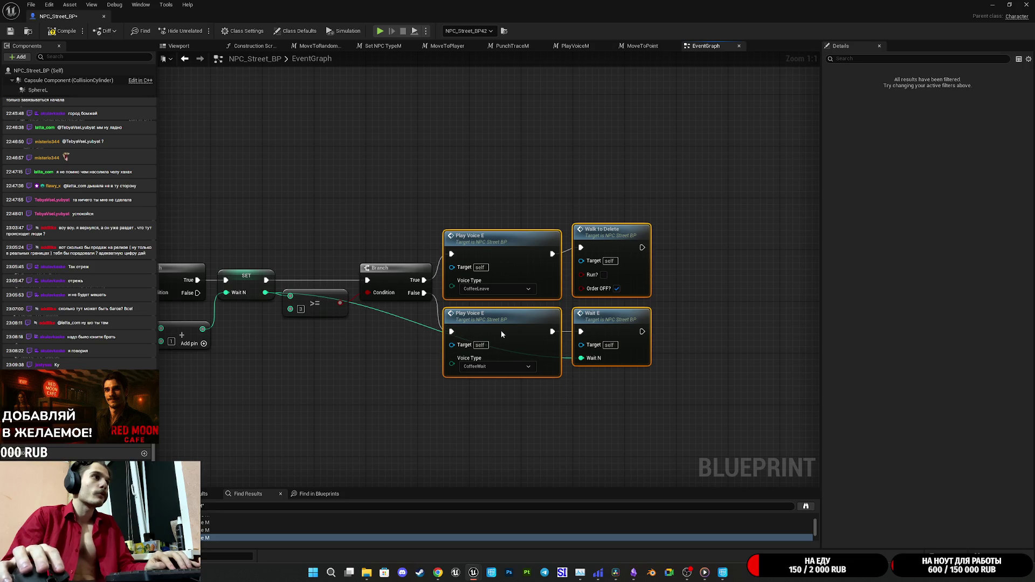
pyautogui.click(702, 314)
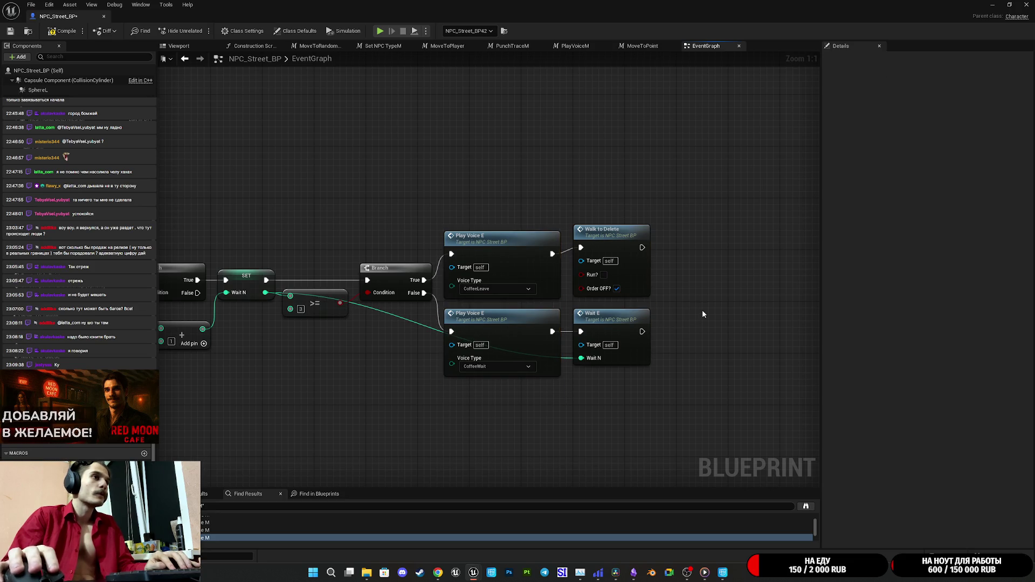
pyautogui.moveTo(606, 241); pyautogui.dragTo(607, 248)
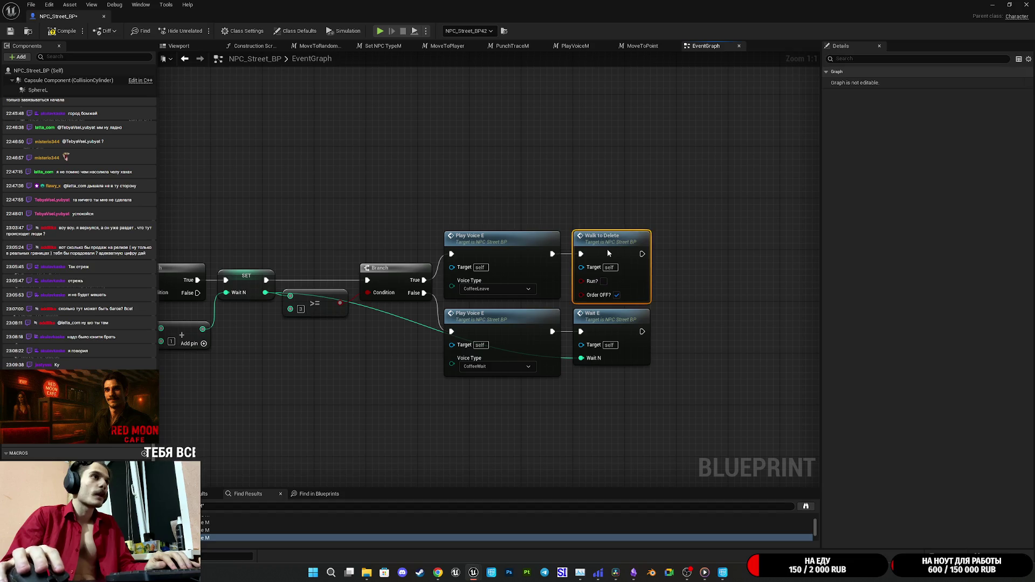
pyautogui.click(717, 309)
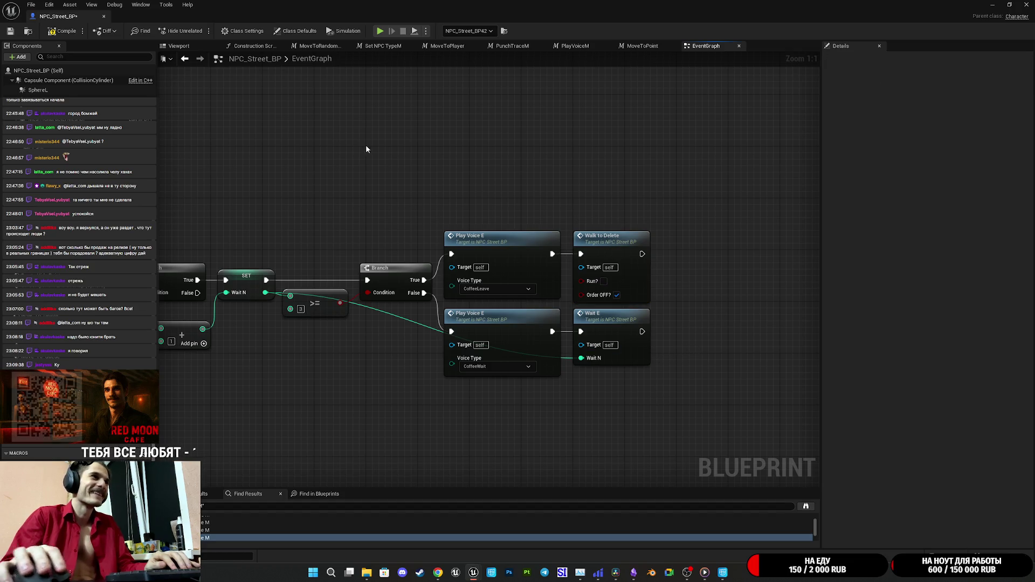
pyautogui.click(64, 31)
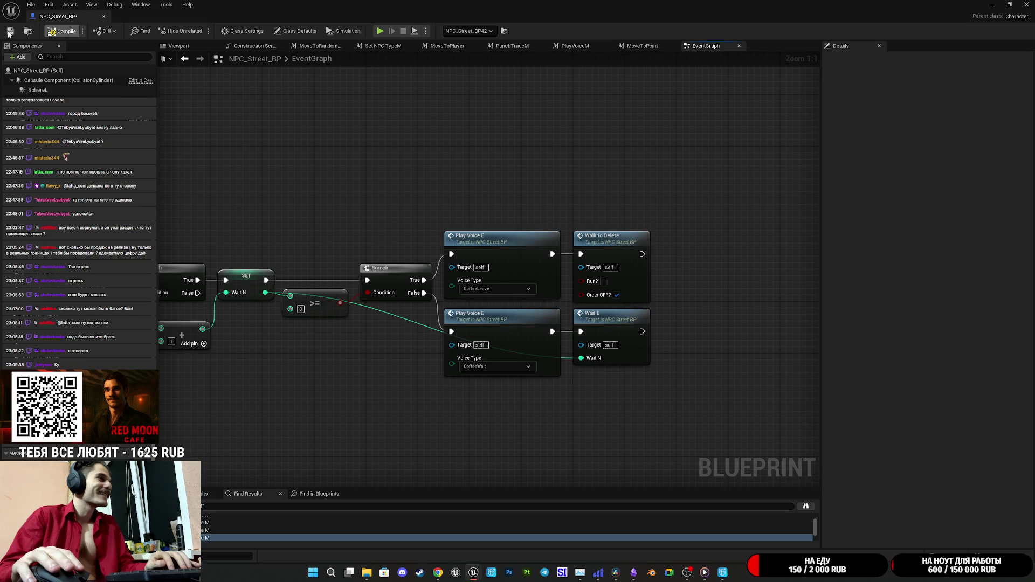
pyautogui.scroll(-2, 215, 532)
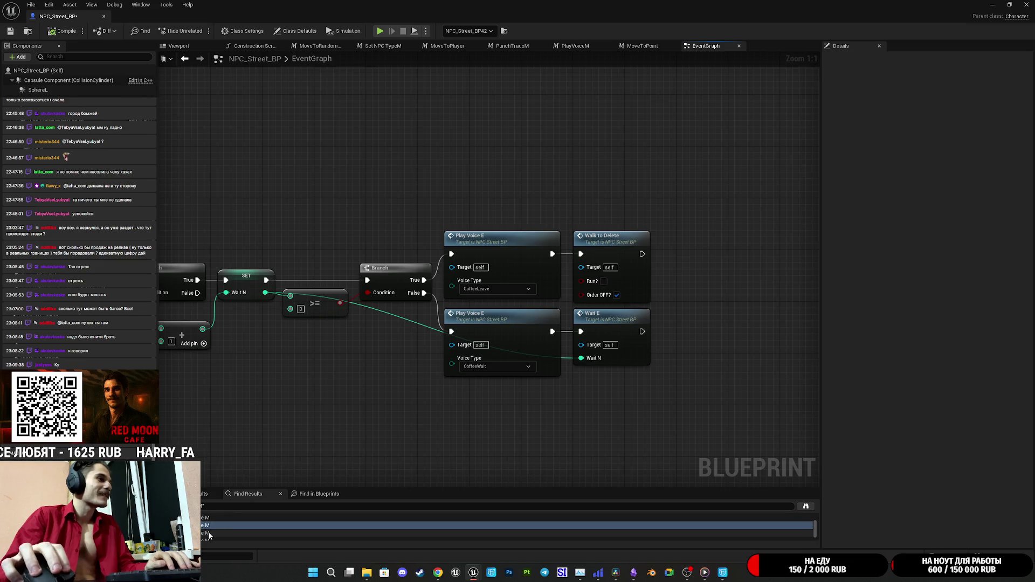
# Step: At the next Play Voice M usage, add a Play Voice E set to Excrem Angry
pyautogui.click(209, 534)
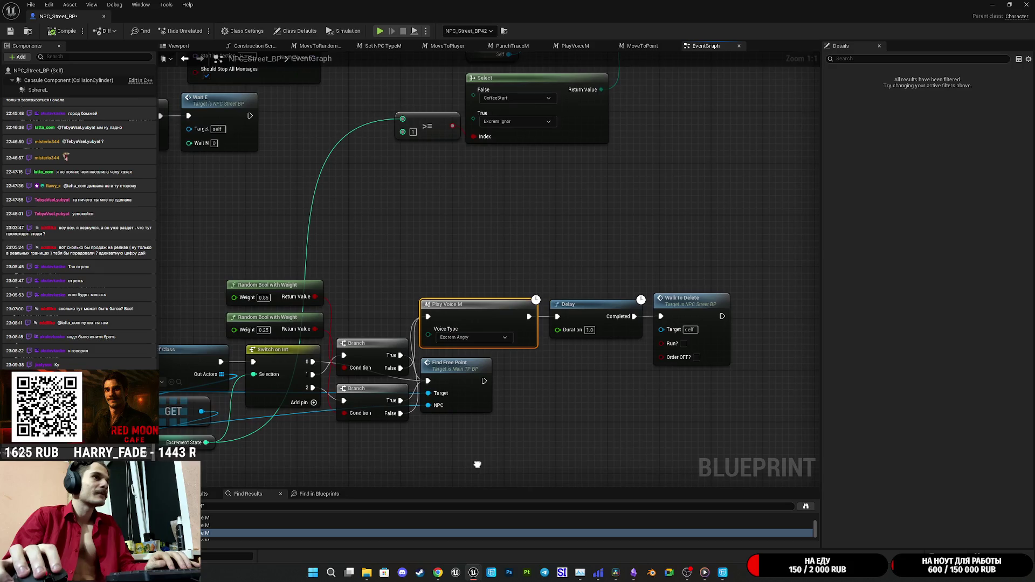
pyautogui.moveTo(465, 303)
pyautogui.mouseDown()
pyautogui.moveTo(472, 241)
pyautogui.moveTo(447, 231)
pyautogui.moveTo(470, 230)
pyautogui.moveTo(470, 239)
pyautogui.mouseUp()
pyautogui.click(439, 287)
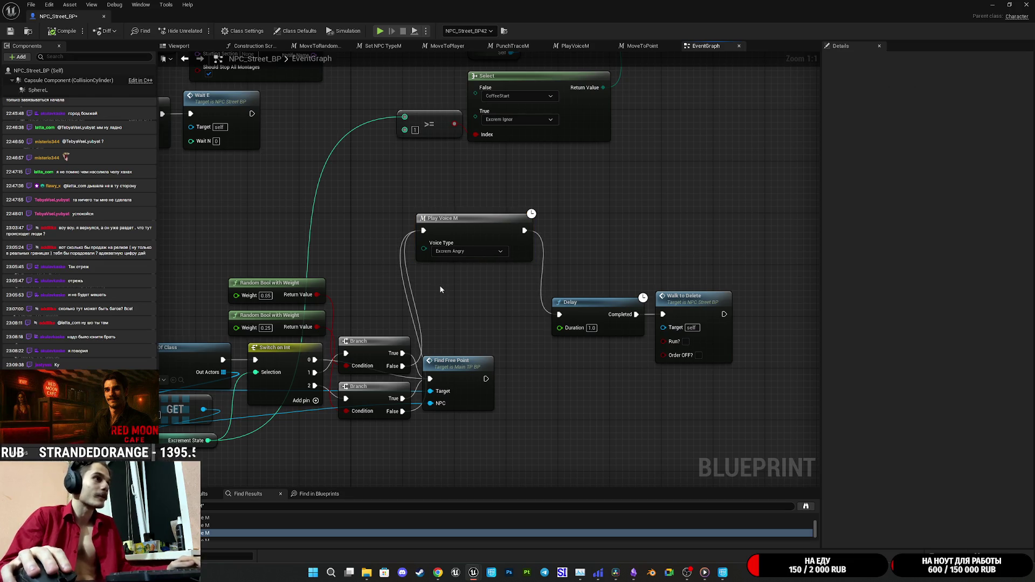
pyautogui.hotkey('ctrl', 'v')
pyautogui.moveTo(440, 289); pyautogui.dragTo(422, 277)
pyautogui.click(468, 329)
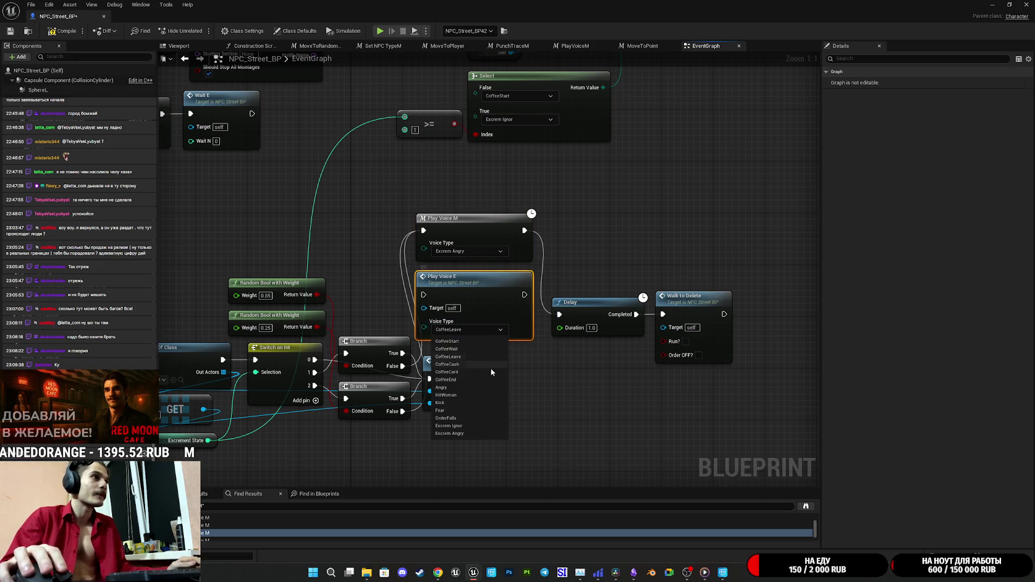
pyautogui.click(464, 434)
# Step: Wire the lower Branch's False through the Excrem Angry Play Voice E into Delay and delete Play Voice M
pyautogui.moveTo(524, 294); pyautogui.dragTo(559, 314)
pyautogui.moveTo(478, 293); pyautogui.dragTo(491, 300)
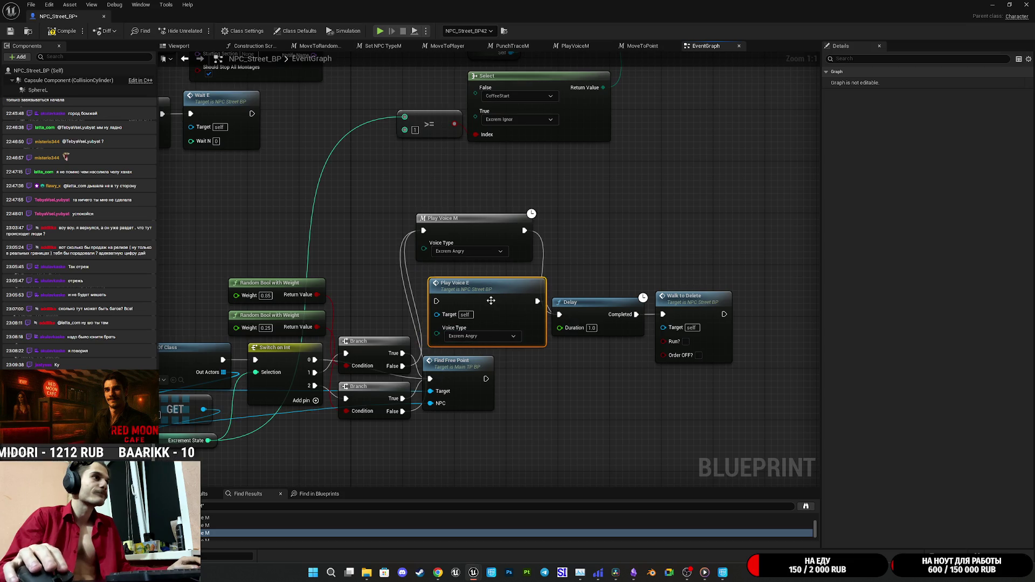
pyautogui.keyDown('alt'); pyautogui.click(404, 369); pyautogui.keyUp('alt')
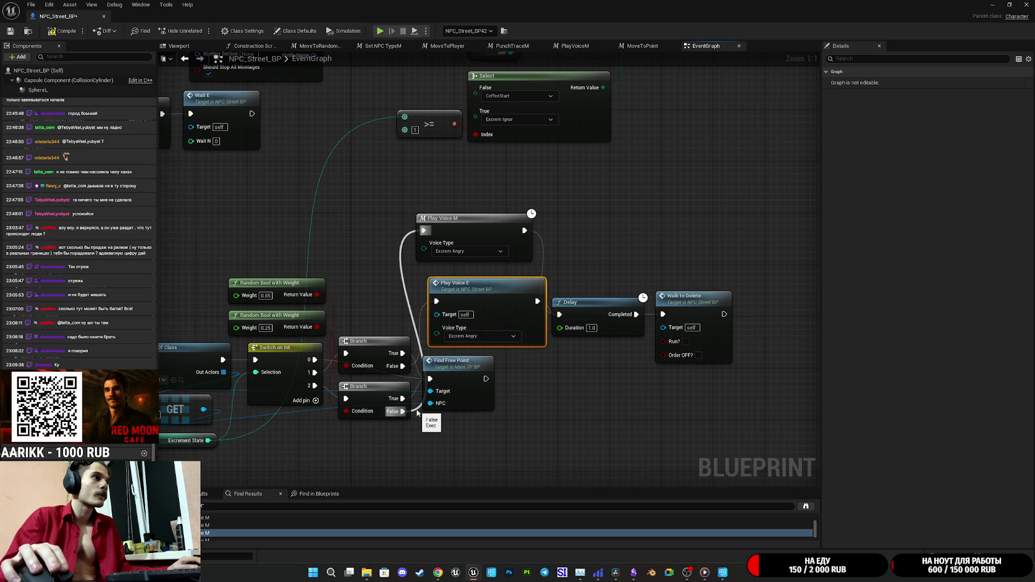
pyautogui.moveTo(403, 412)
pyautogui.mouseDown()
pyautogui.moveTo(442, 315)
pyautogui.moveTo(436, 302)
pyautogui.mouseUp()
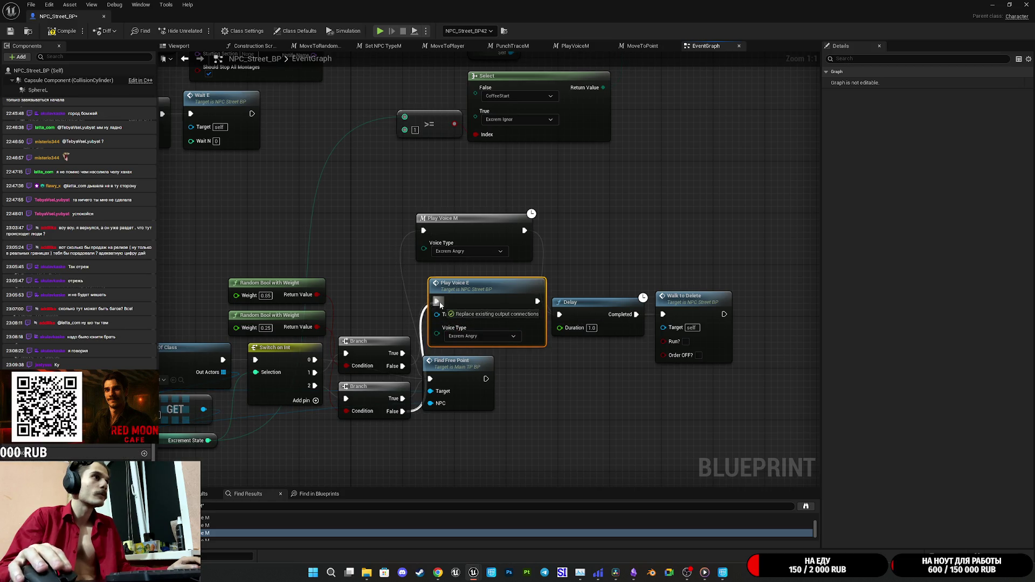
pyautogui.click(477, 225)
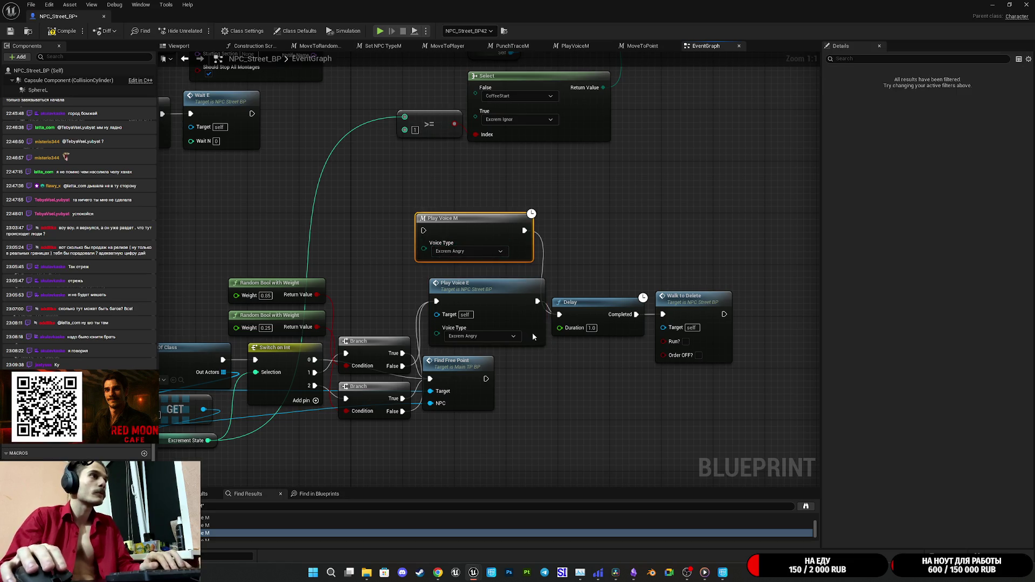
pyautogui.press('Delete')
pyautogui.moveTo(532, 328); pyautogui.dragTo(526, 327)
pyautogui.click(204, 528)
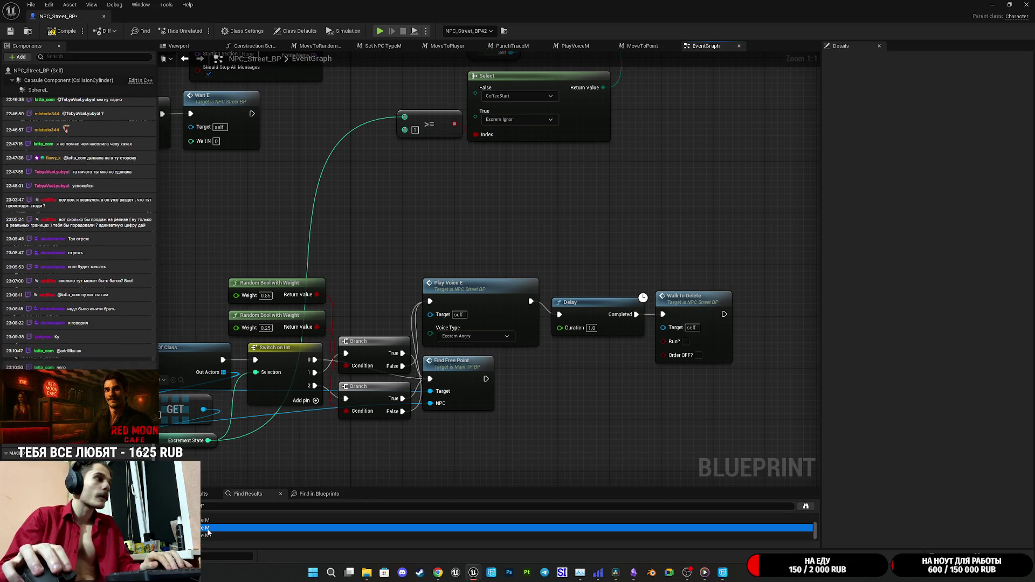
# Step: Step through the remaining Play Voice M results, including the PlayVoiceM macro graph, ending at the PlayVoice event
pyautogui.doubleClick(207, 535)
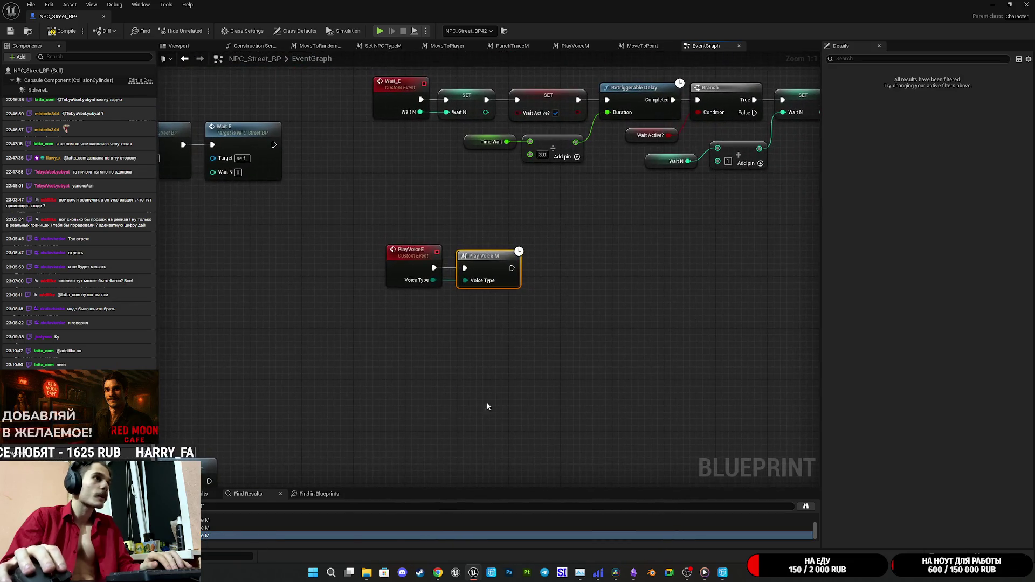
pyautogui.click(203, 537)
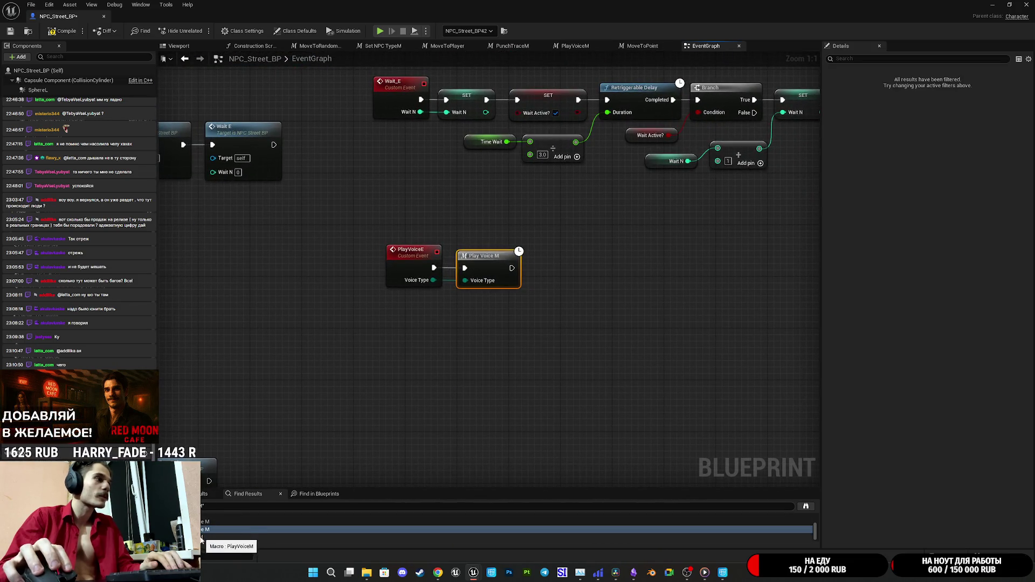
pyautogui.doubleClick(203, 537)
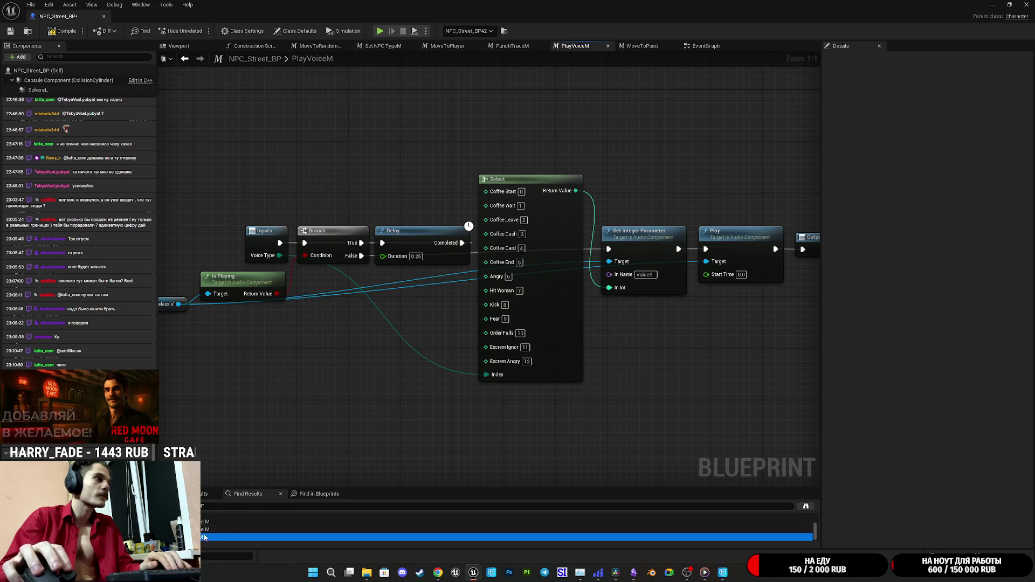
pyautogui.doubleClick(212, 527)
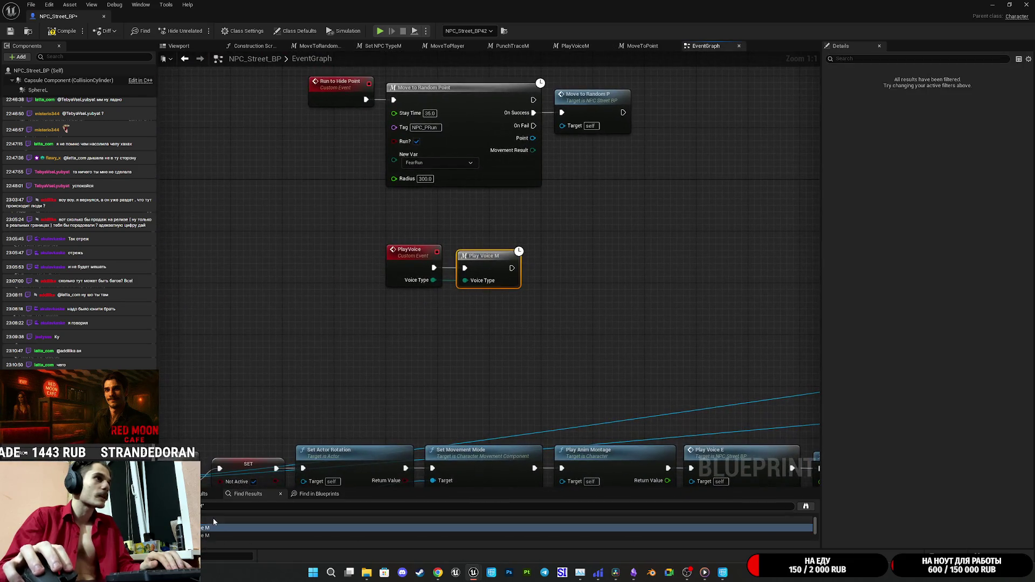
pyautogui.scroll(-1, 203, 539)
pyautogui.doubleClick(205, 530)
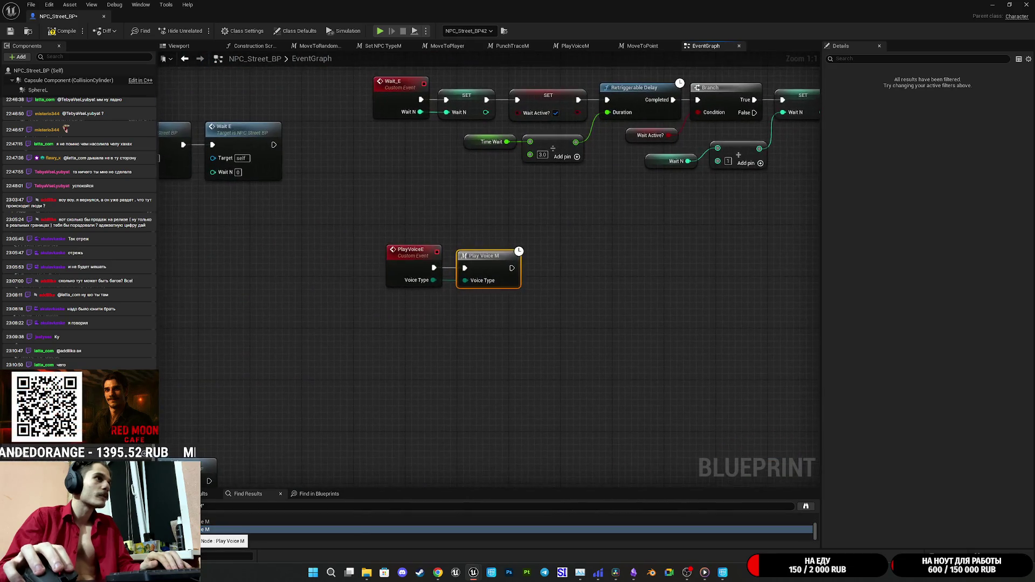
pyautogui.doubleClick(205, 528)
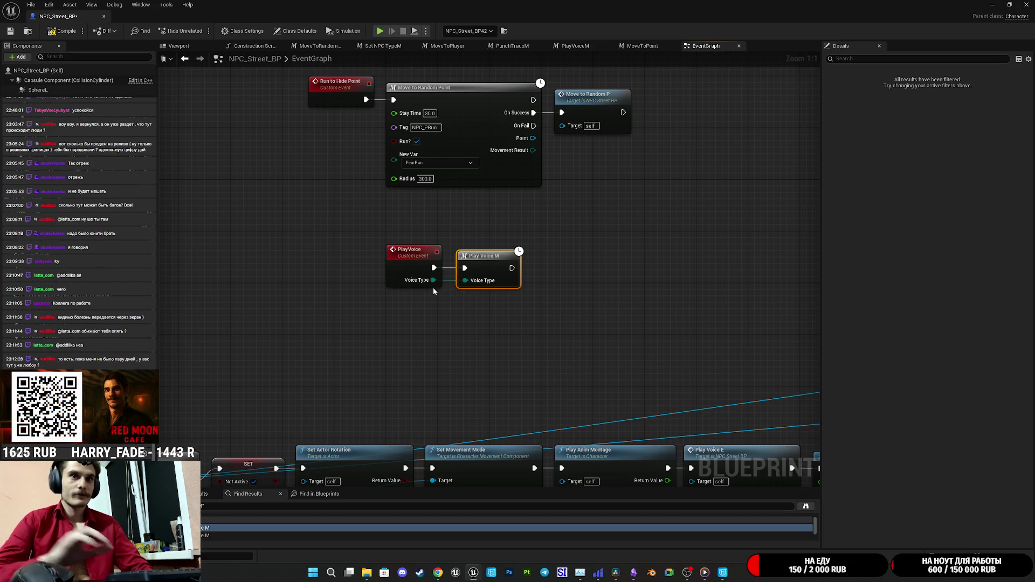
# Step: Find references to the PlayVoice event and review the results, including the PlayVoiceM macro
pyautogui.rightClick(406, 263)
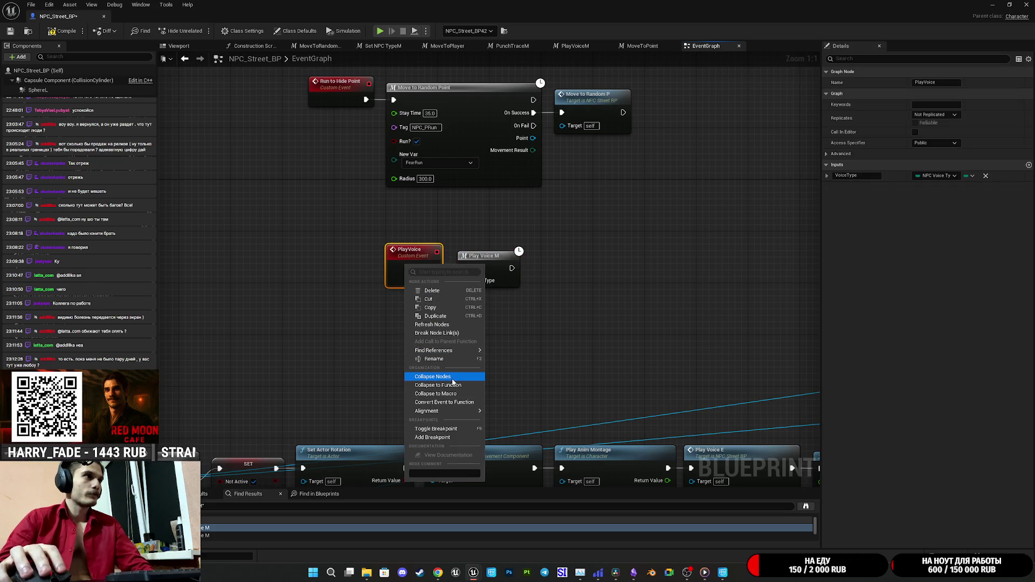
pyautogui.moveTo(462, 352)
pyautogui.click(513, 353)
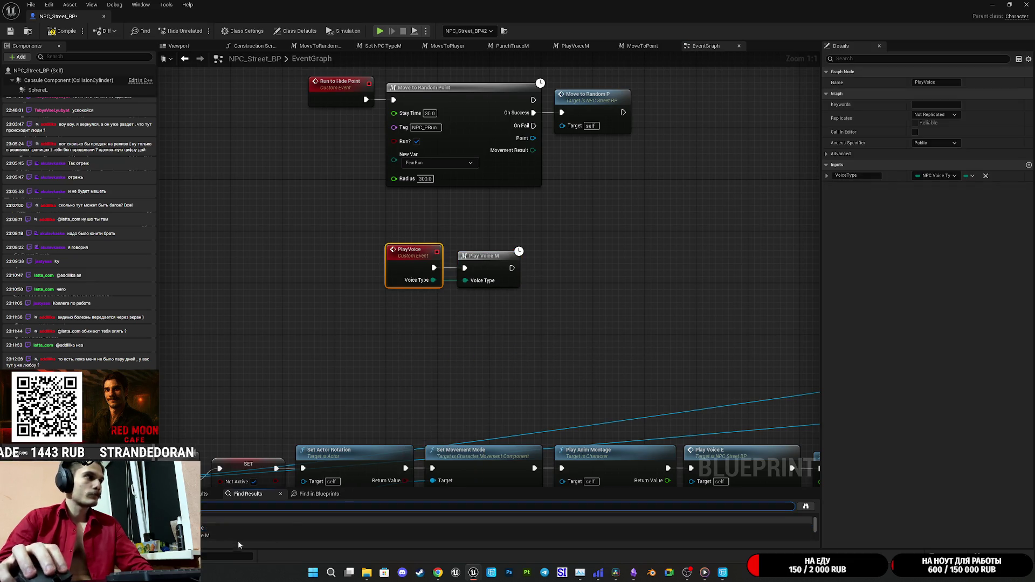
pyautogui.click(210, 527)
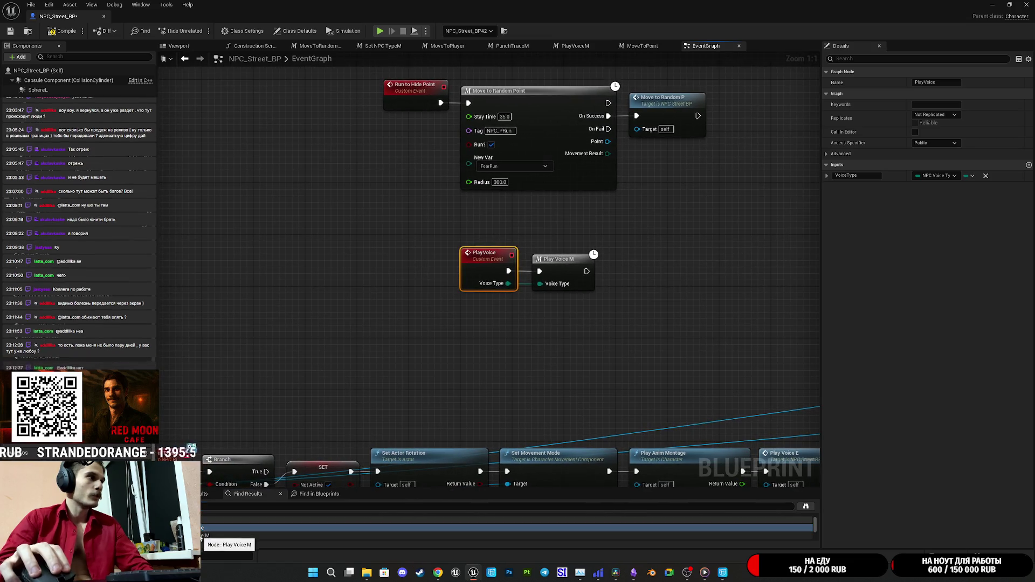
pyautogui.click(204, 535)
pyautogui.scroll(-2, 207, 532)
pyautogui.scroll(-3, 229, 533)
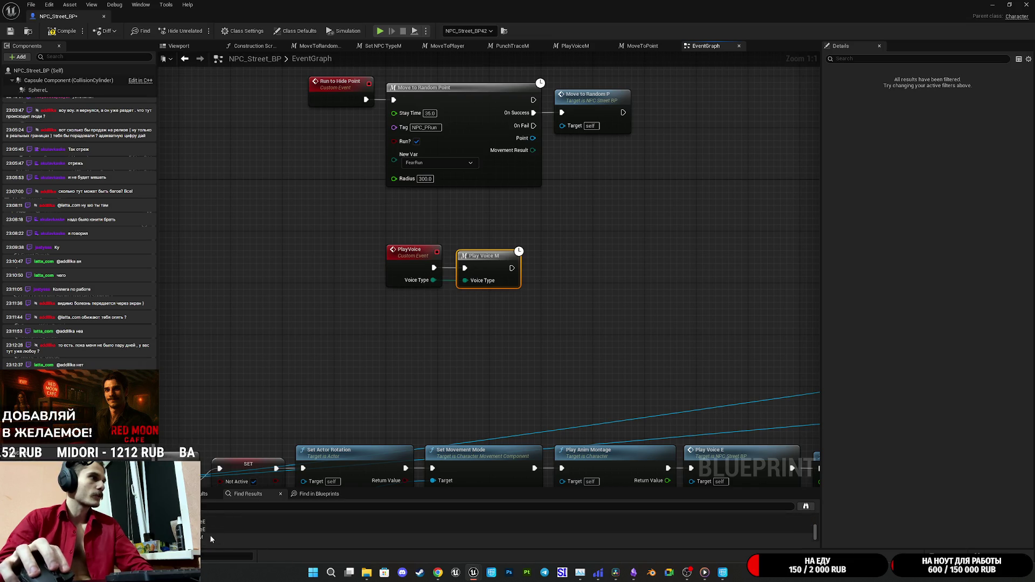
pyautogui.click(210, 537)
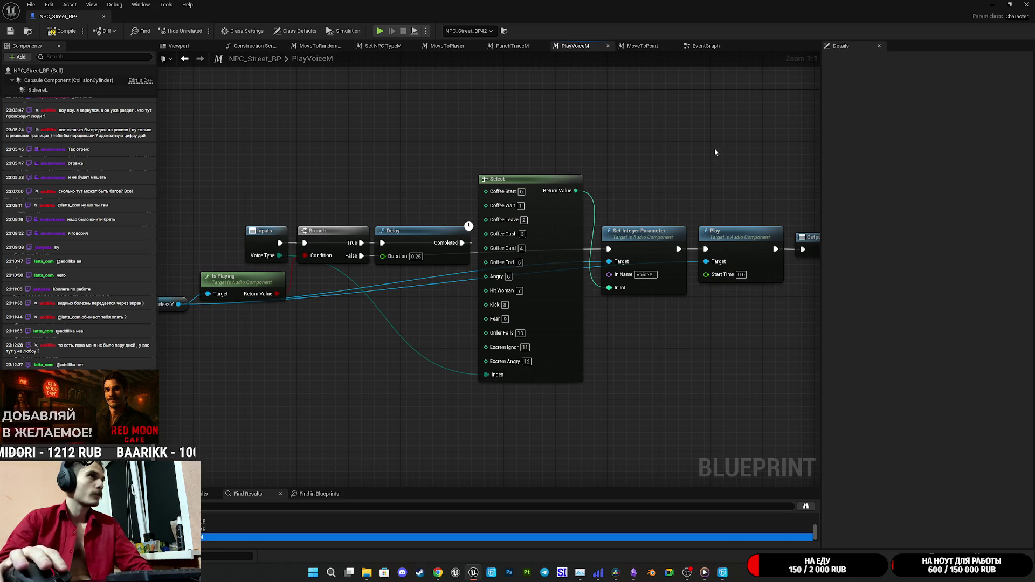
pyautogui.click(702, 46)
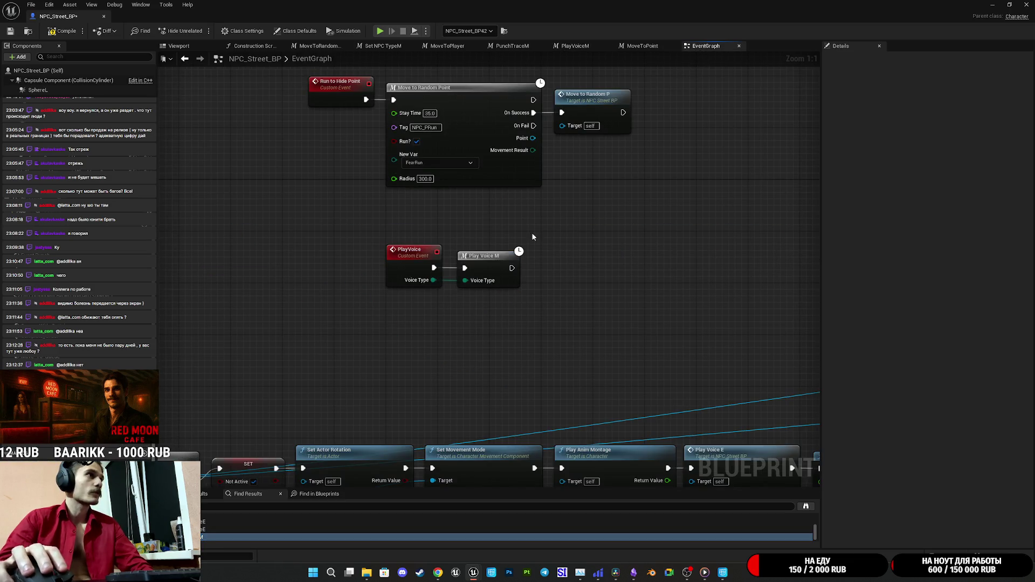
# Step: Search all blueprints for PlayVoice event references with Find References By Name (All)
pyautogui.click(405, 267)
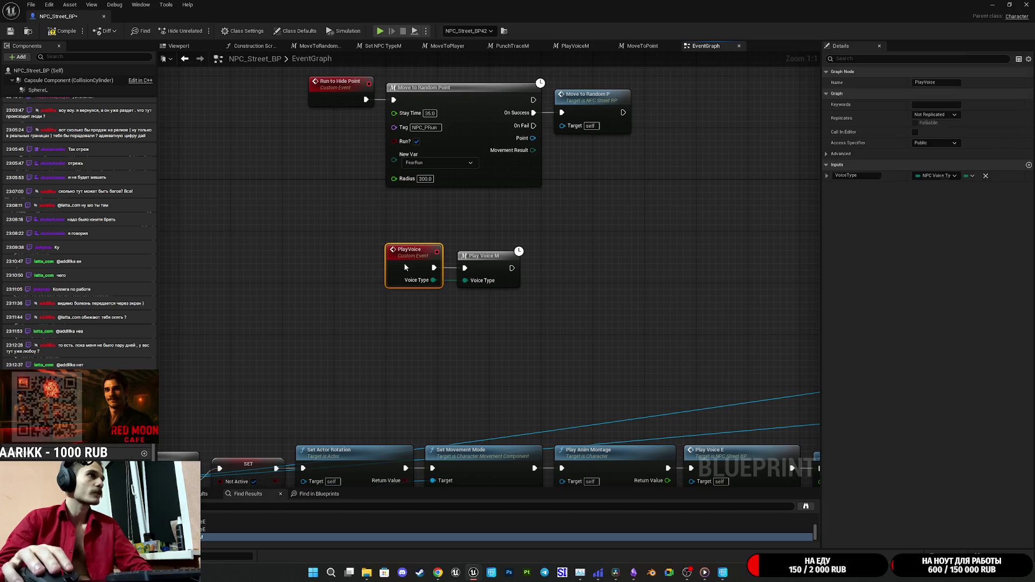
pyautogui.rightClick(405, 267)
pyautogui.moveTo(456, 350)
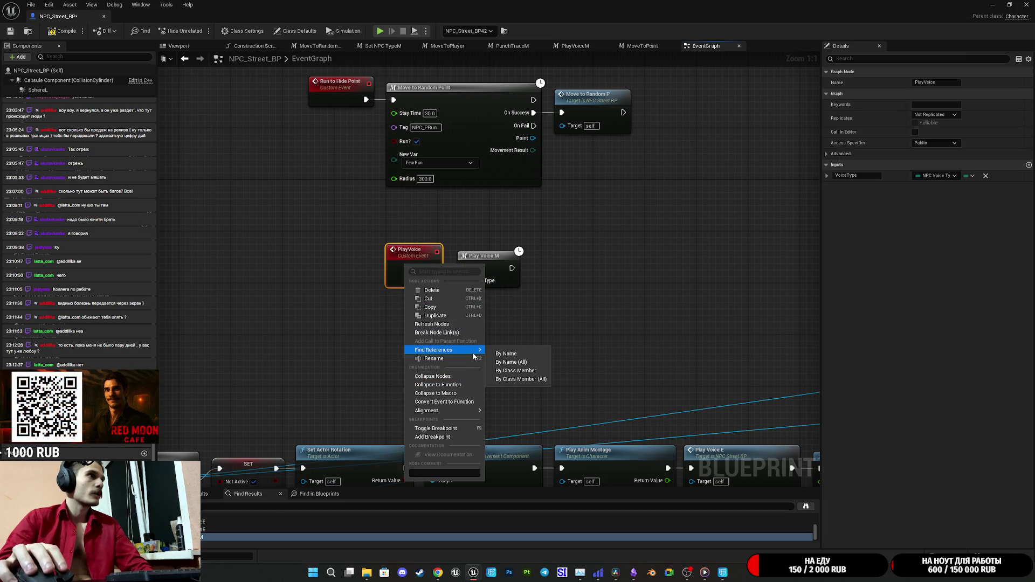
pyautogui.click(527, 362)
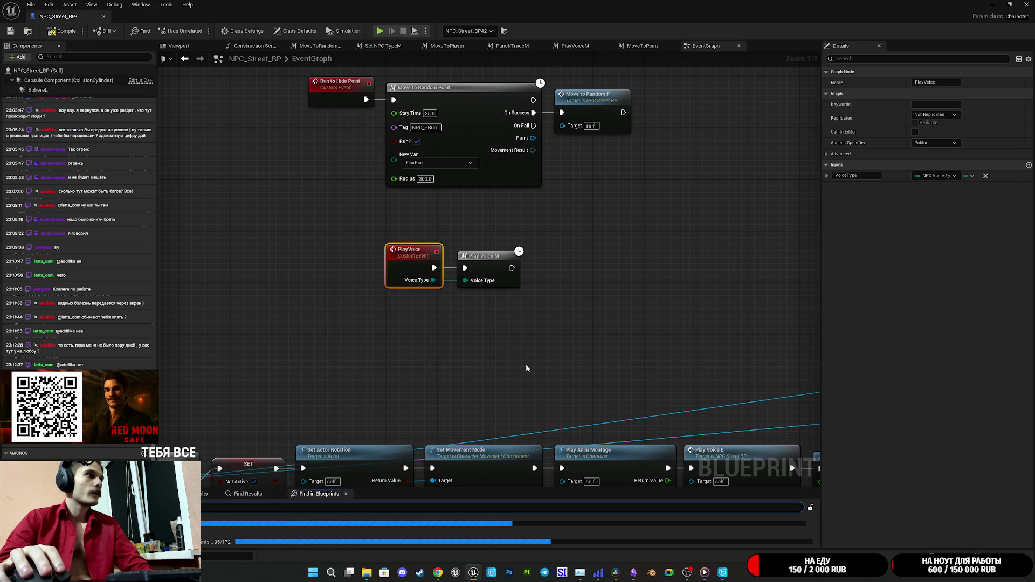
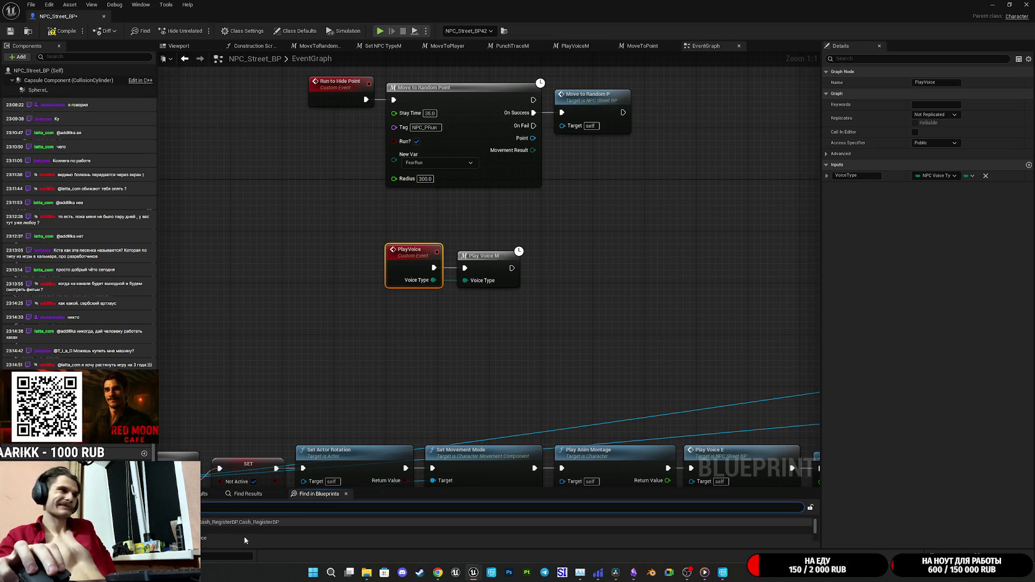
# Step: Expand the PlayVoice search results and open Cash_RegisterBP's Play Voice call (Order Fails)
pyautogui.scroll(-2, 241, 538)
pyautogui.scroll(2, 235, 534)
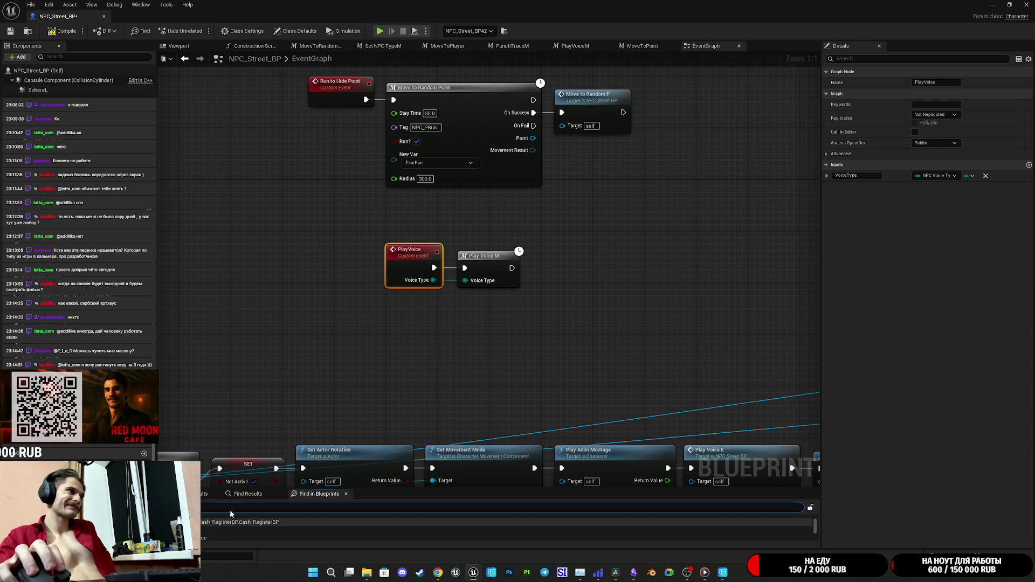
pyautogui.moveTo(235, 488); pyautogui.dragTo(235, 418)
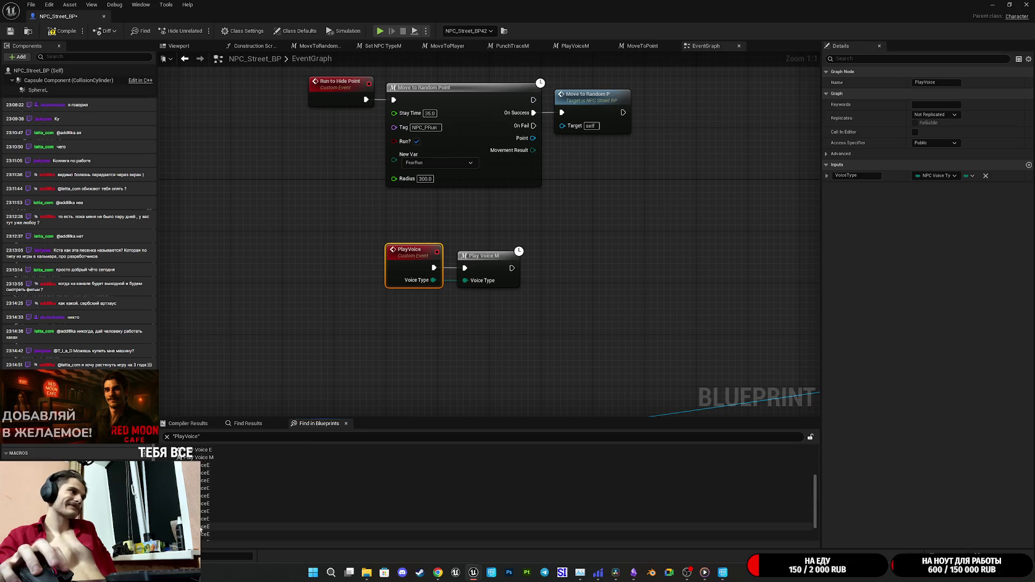
pyautogui.scroll(-5, 212, 507)
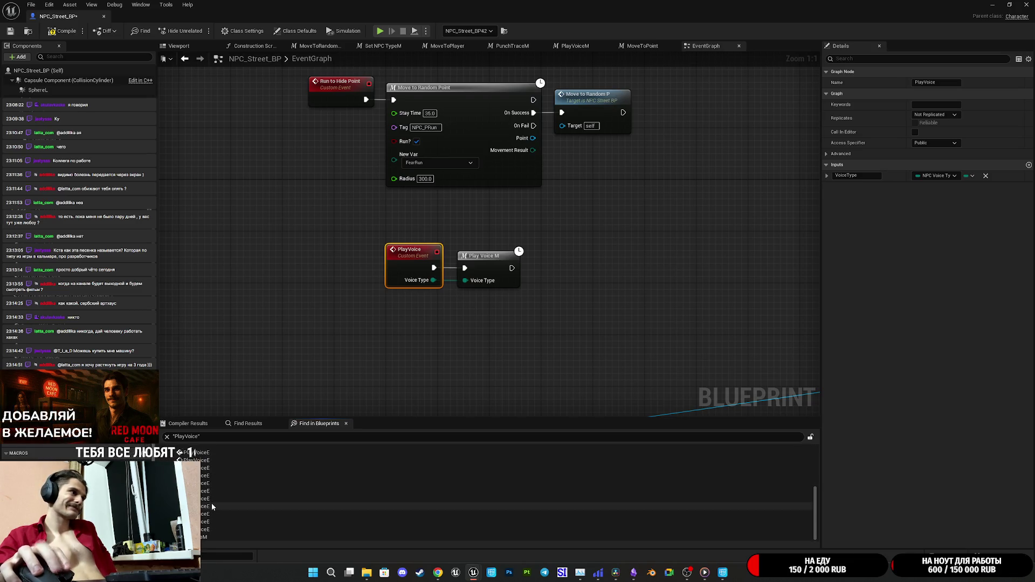
pyautogui.scroll(3, 228, 530)
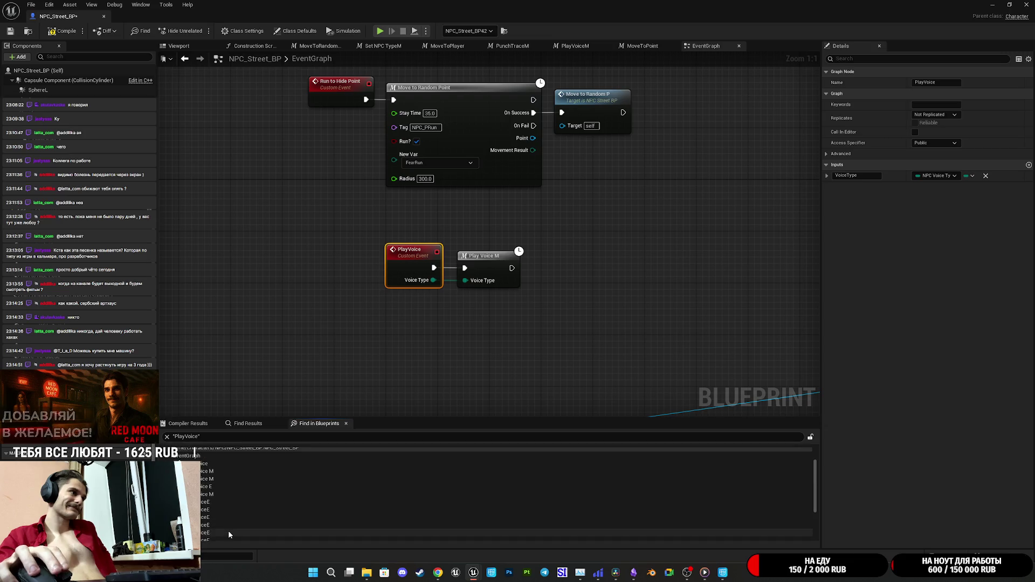
pyautogui.click(220, 464)
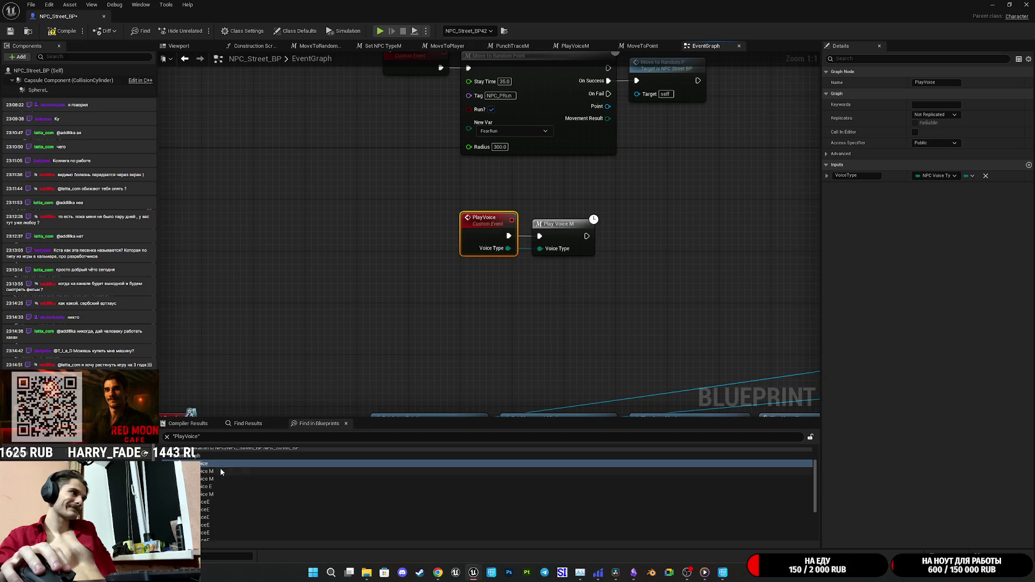
pyautogui.scroll(2, 220, 468)
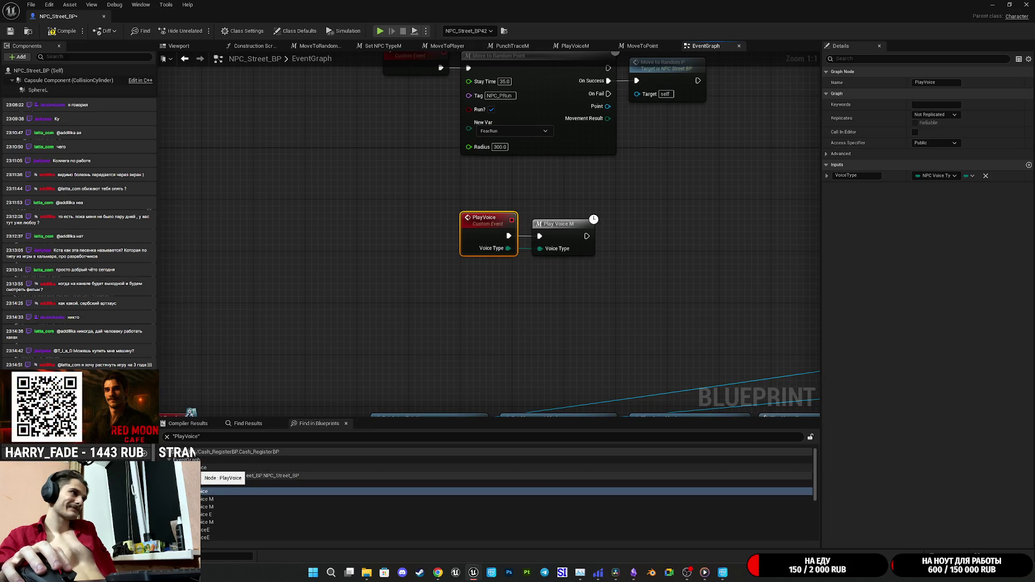
pyautogui.click(204, 468)
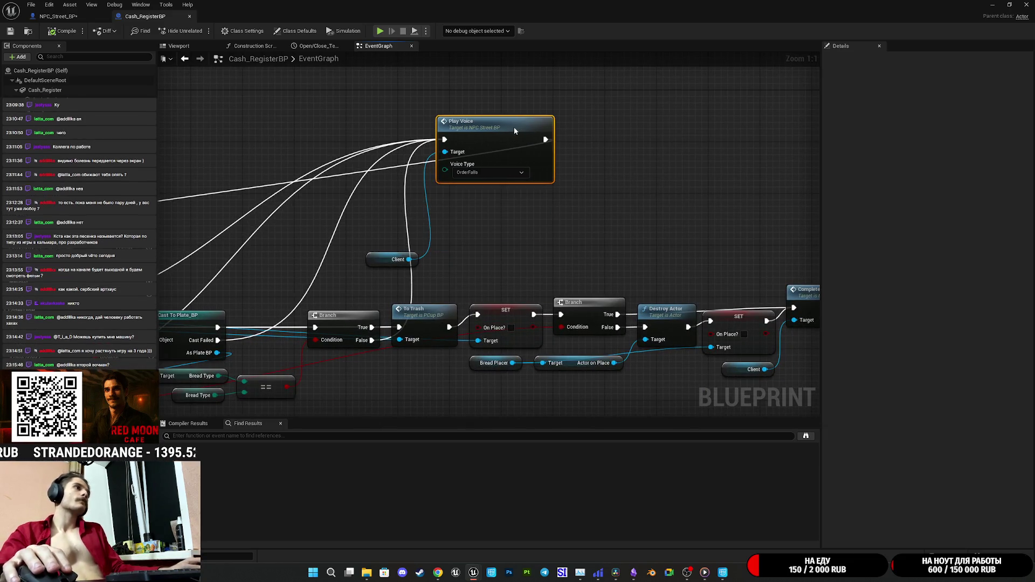
# Step: Add a Play Voice E node off the Client pin with voice type OrderFails
pyautogui.moveTo(485, 224); pyautogui.dragTo(535, 246)
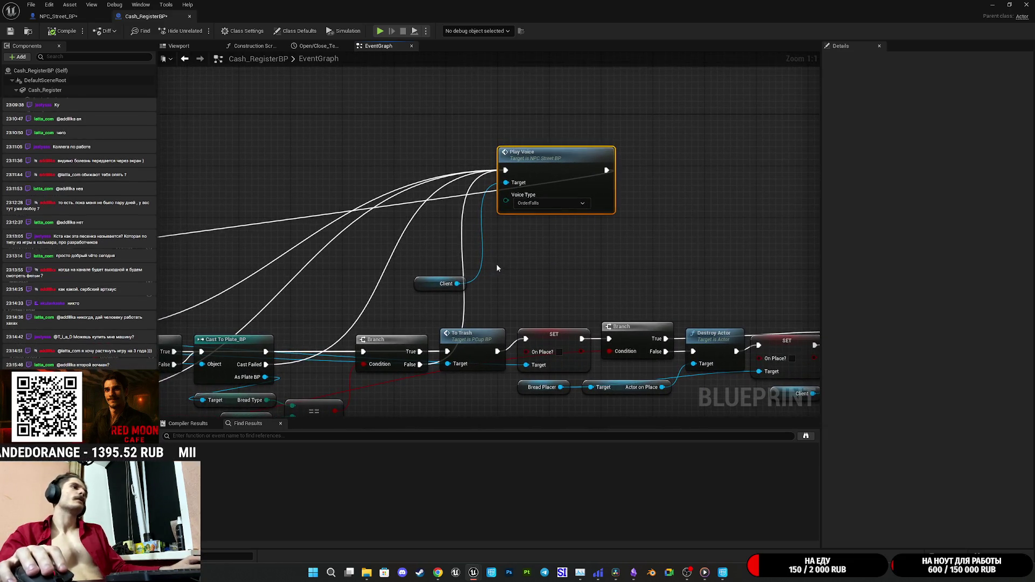
pyautogui.moveTo(457, 283); pyautogui.dragTo(502, 257)
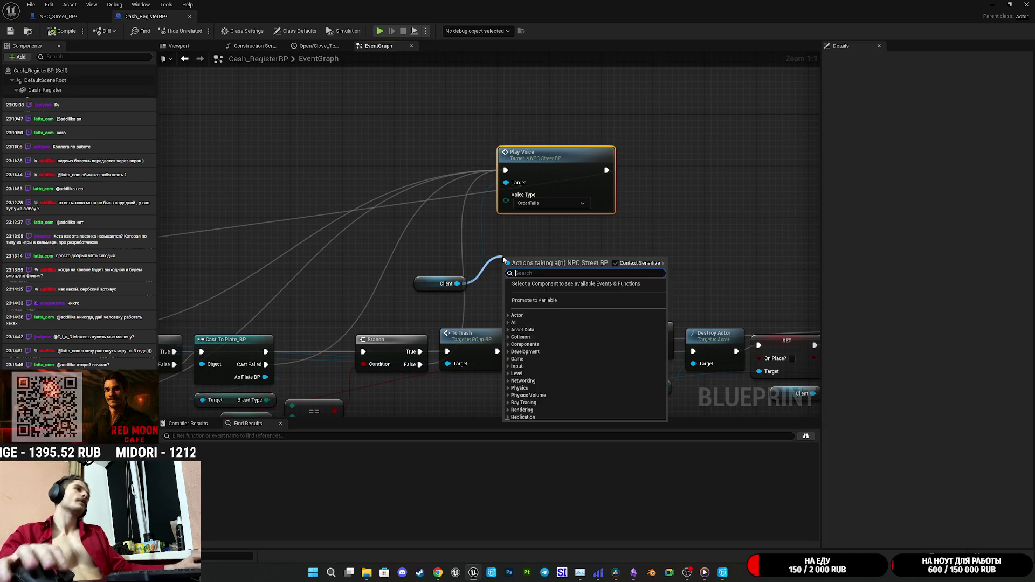
pyautogui.write('play')
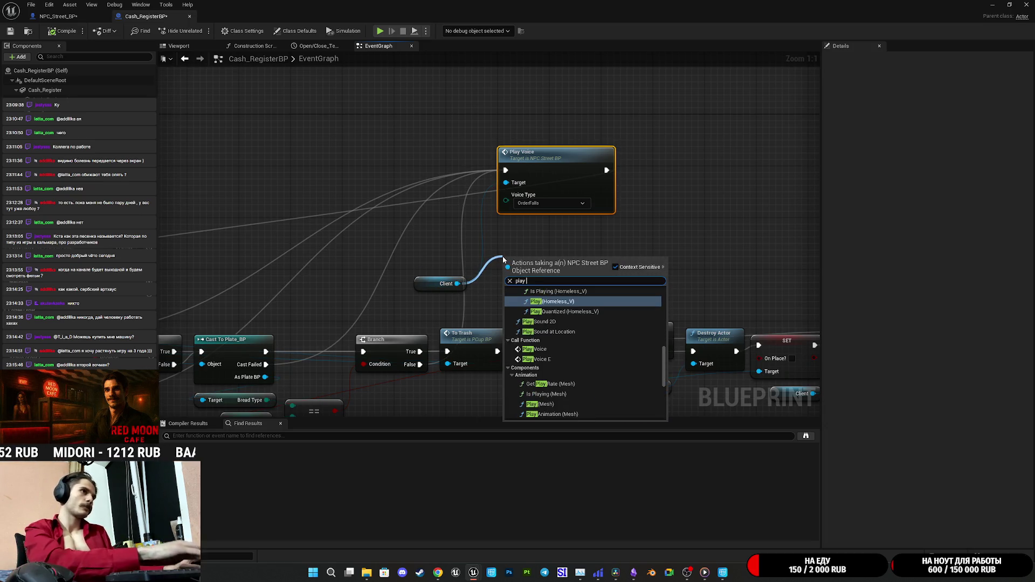
pyautogui.write(' voic')
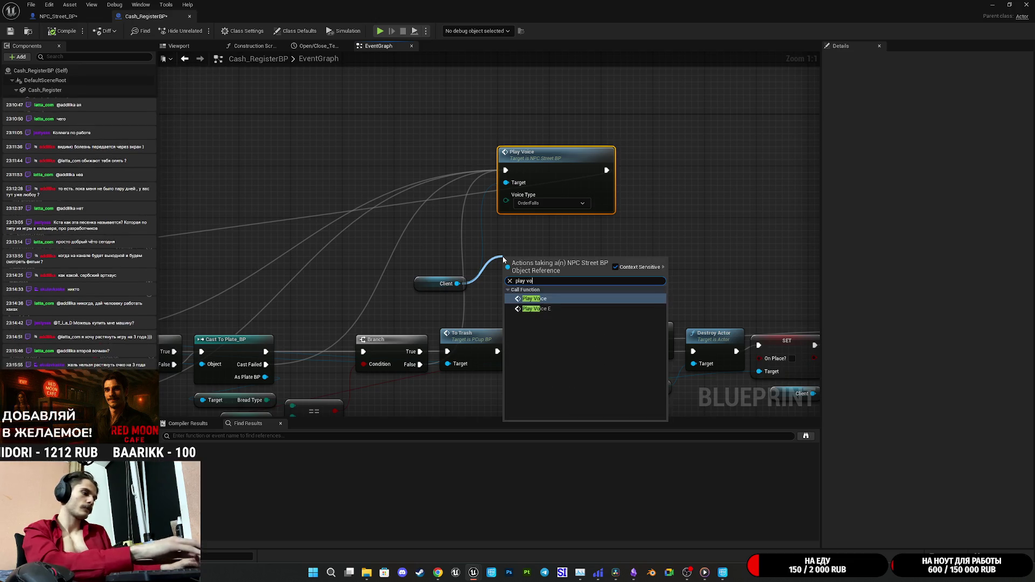
pyautogui.click(542, 311)
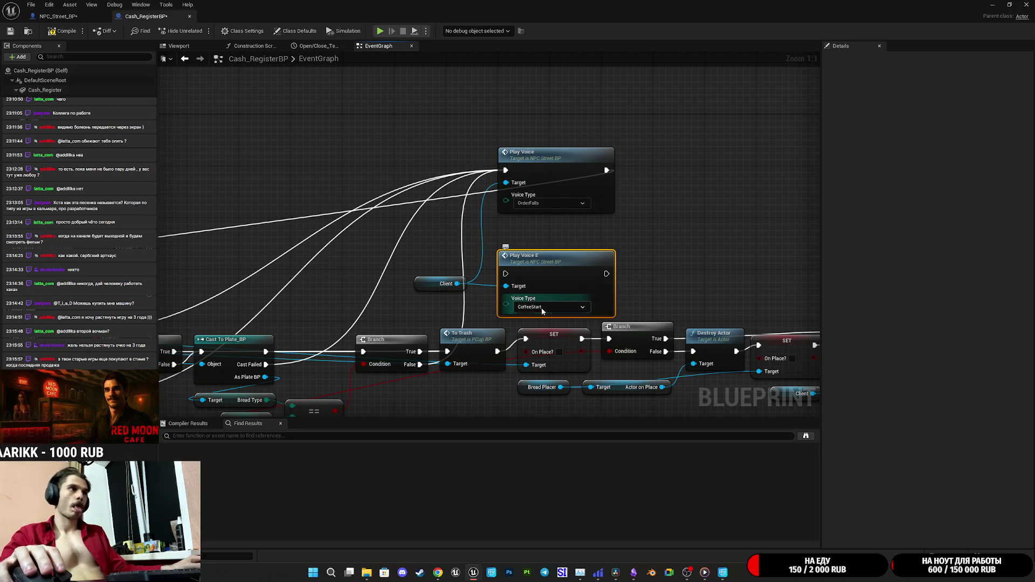
pyautogui.click(544, 307)
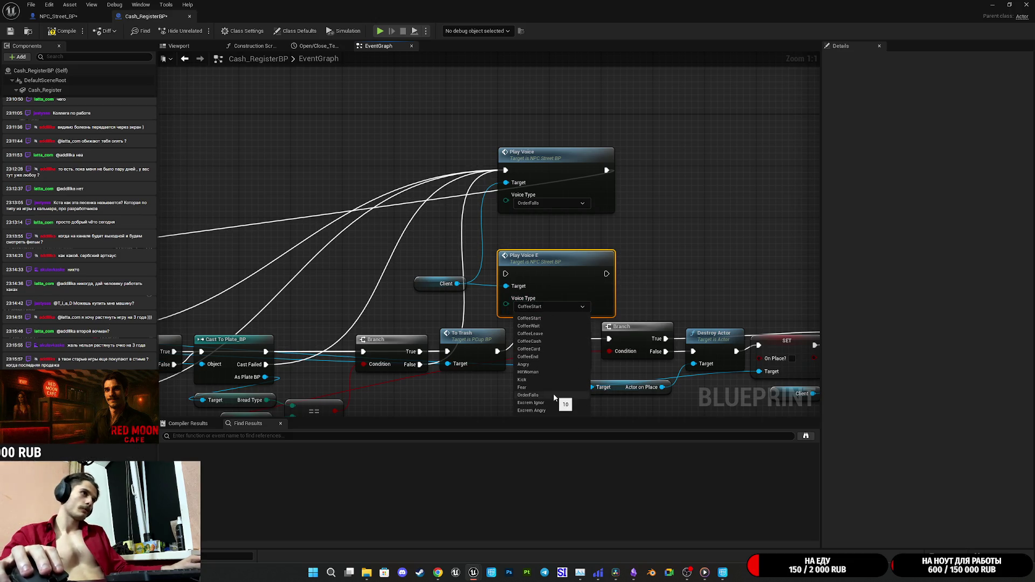
pyautogui.click(528, 395)
pyautogui.moveTo(526, 270); pyautogui.dragTo(610, 257)
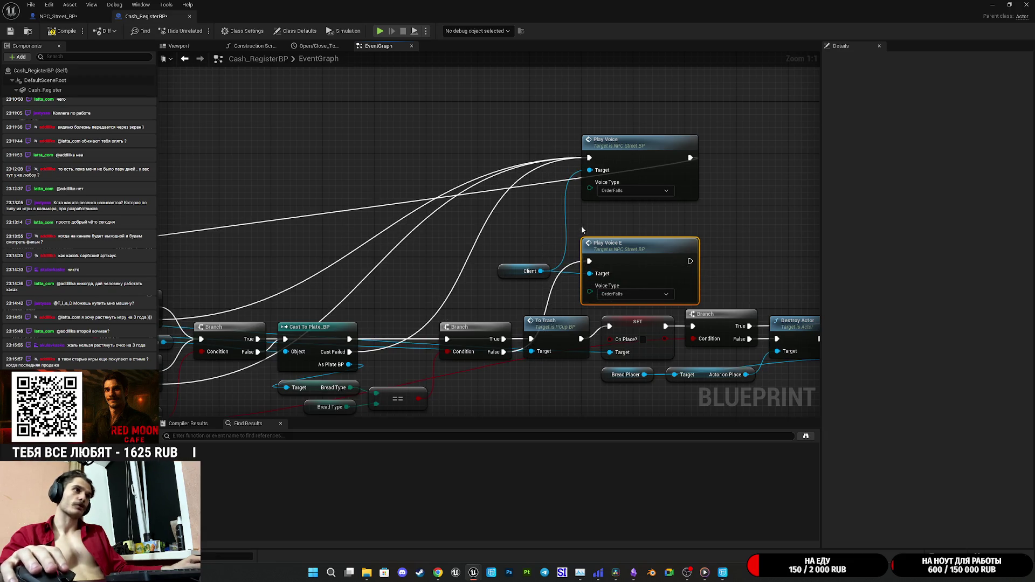
# Step: Reroute both Branch nodes' False execution wires into Play Voice E
pyautogui.moveTo(581, 225); pyautogui.dragTo(660, 221)
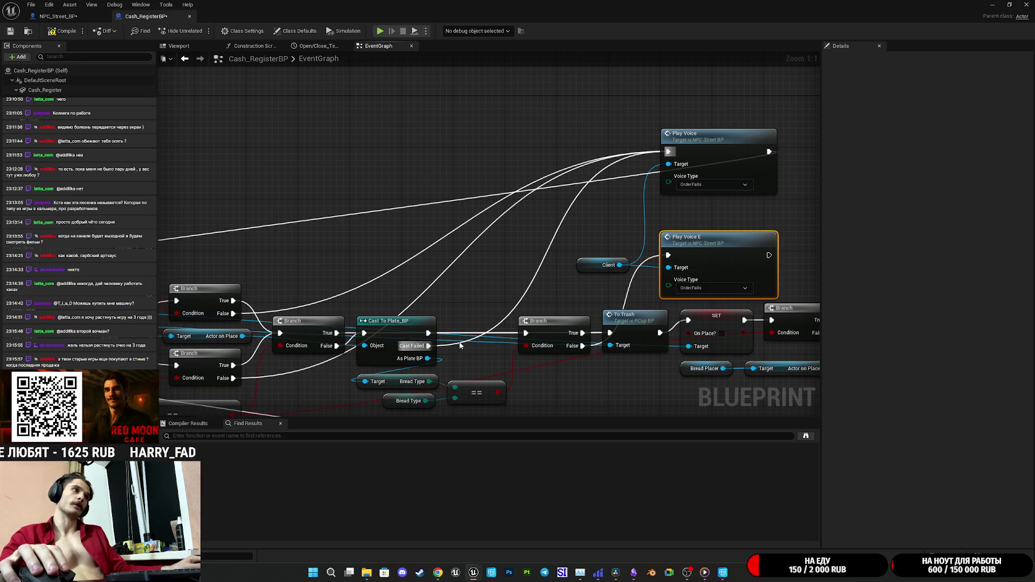
pyautogui.moveTo(429, 346); pyautogui.dragTo(668, 255)
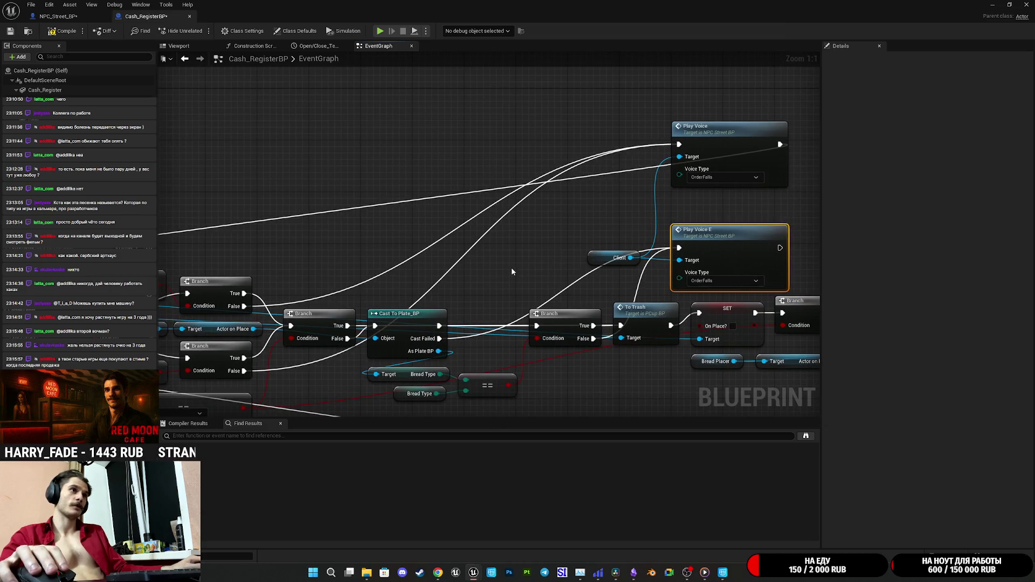
pyautogui.moveTo(600, 196); pyautogui.dragTo(558, 239)
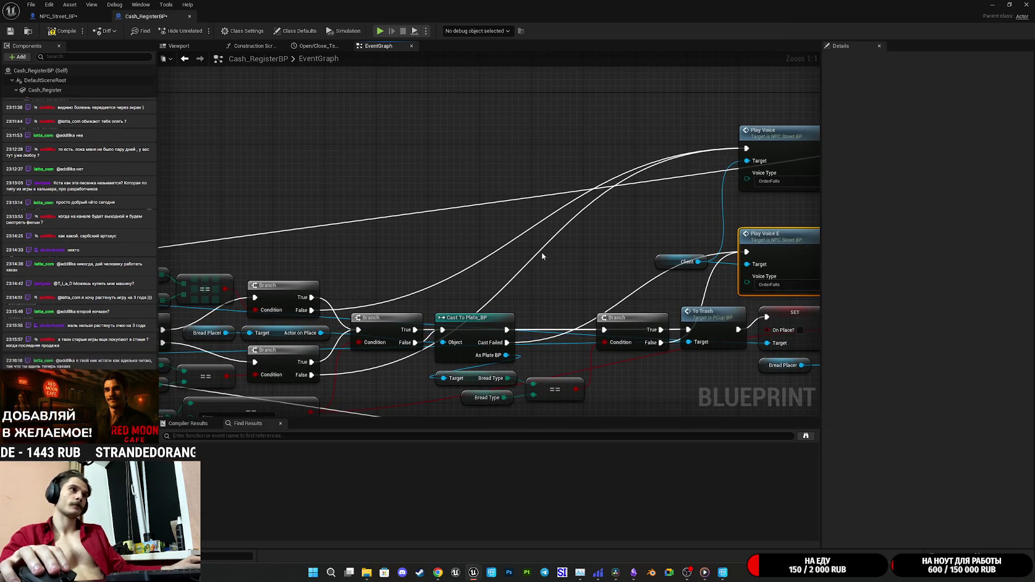
pyautogui.moveTo(322, 370); pyautogui.dragTo(733, 252)
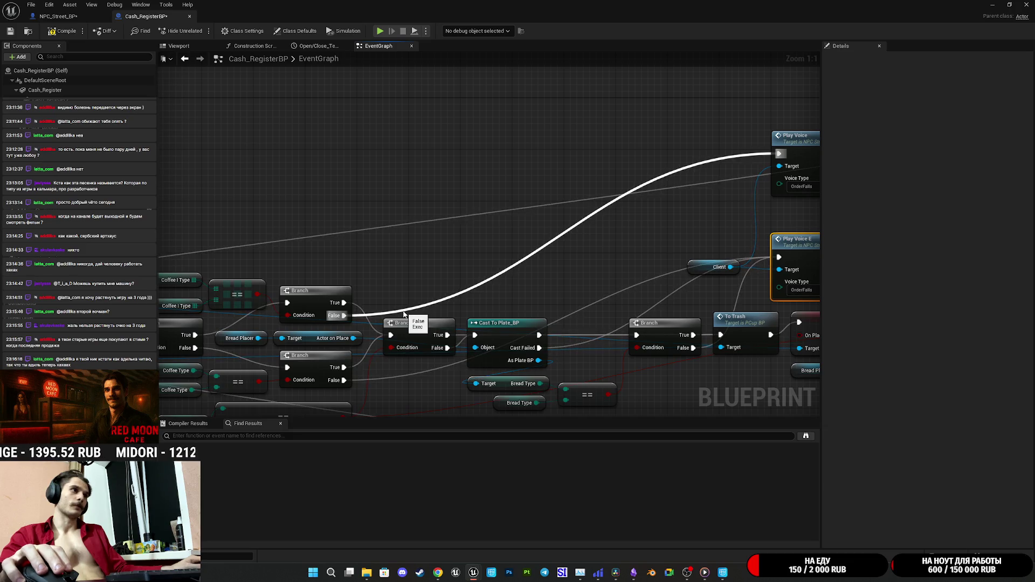
pyautogui.moveTo(344, 315)
pyautogui.mouseDown()
pyautogui.moveTo(783, 259)
pyautogui.moveTo(224, 298)
pyautogui.moveTo(158, 342)
pyautogui.moveTo(248, 327)
pyautogui.moveTo(366, 264)
pyautogui.moveTo(226, 367)
pyautogui.mouseUp()
pyautogui.moveTo(595, 250)
pyautogui.mouseDown()
pyautogui.moveTo(431, 243)
pyautogui.moveTo(658, 264)
pyautogui.mouseUp()
# Step: Delete the old Play Voice node and tidy Play Voice E and the Client variable
pyautogui.click(583, 194)
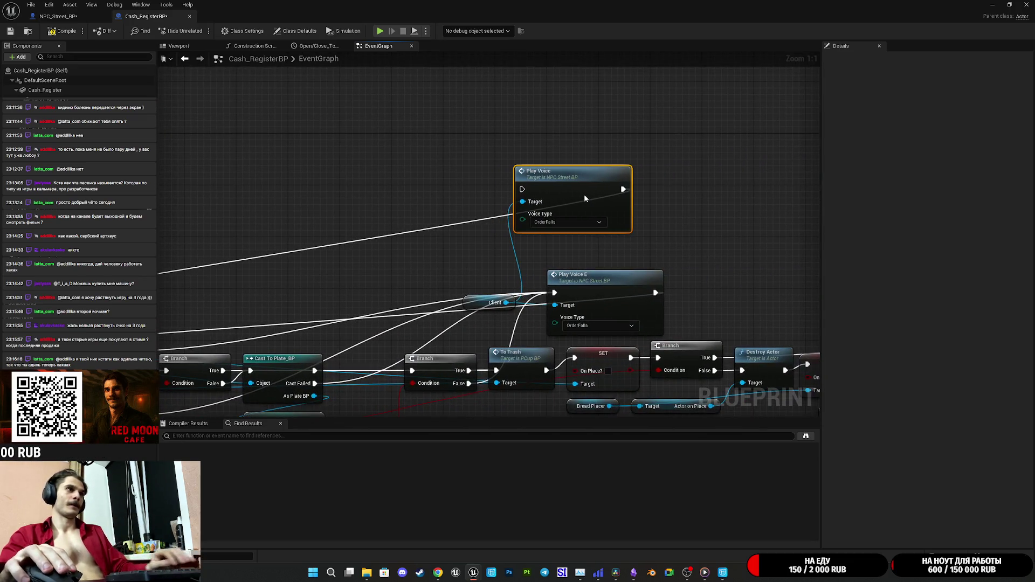
pyautogui.press('Delete')
pyautogui.moveTo(610, 293)
pyautogui.mouseDown()
pyautogui.moveTo(581, 218)
pyautogui.moveTo(593, 247)
pyautogui.moveTo(585, 294)
pyautogui.mouseUp()
pyautogui.moveTo(478, 298)
pyautogui.mouseDown()
pyautogui.moveTo(458, 326)
pyautogui.moveTo(468, 277)
pyautogui.mouseUp()
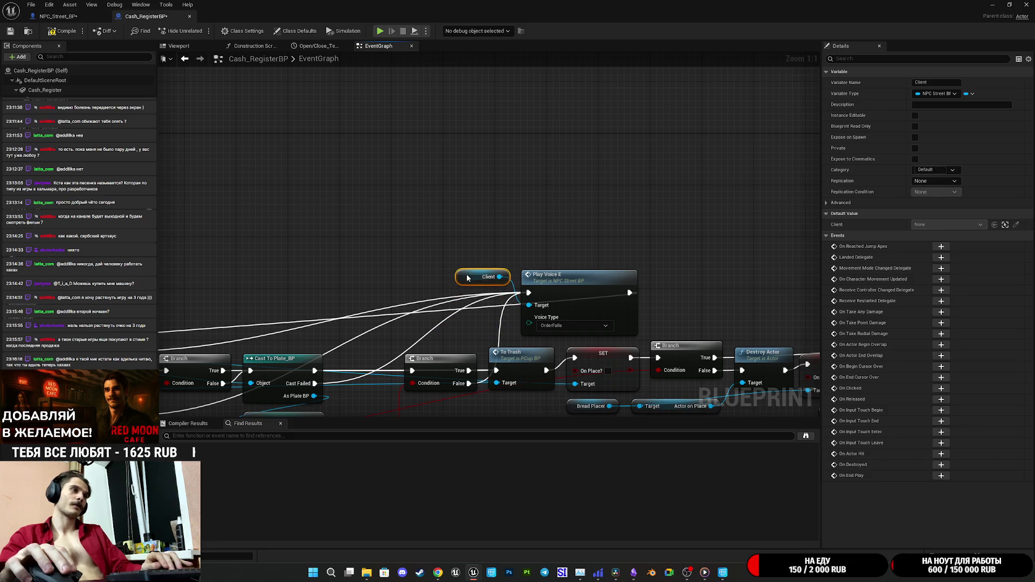
pyautogui.click(452, 244)
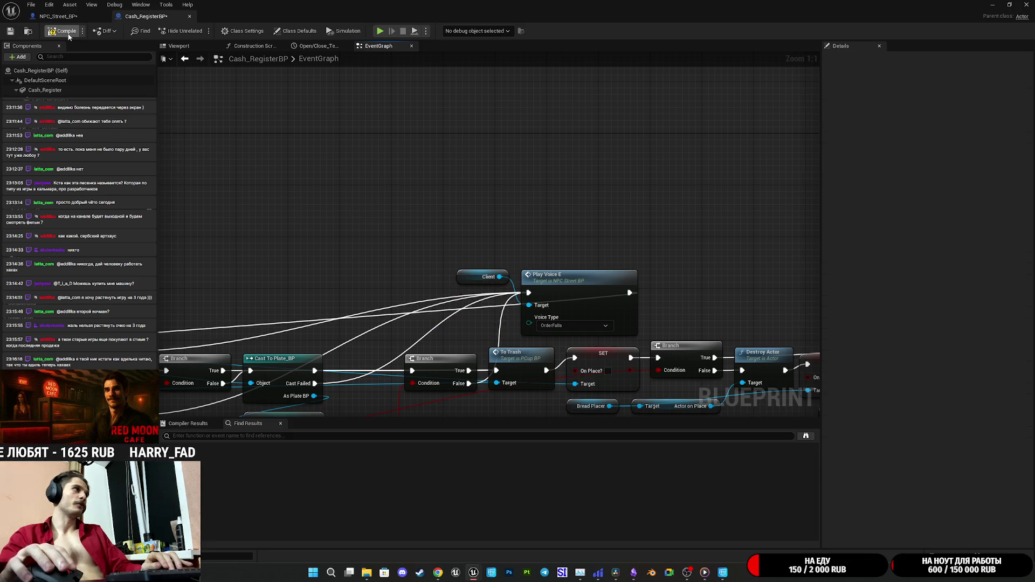
# Step: Save Cash_RegisterBP and return to NPC_Street_BP's event graph
pyautogui.click(7, 34)
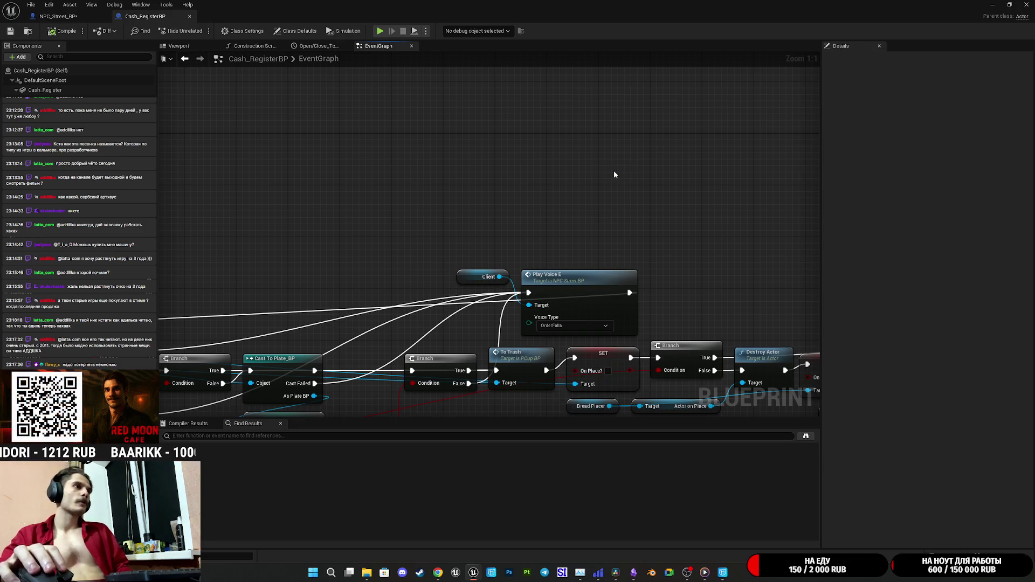
pyautogui.click(58, 16)
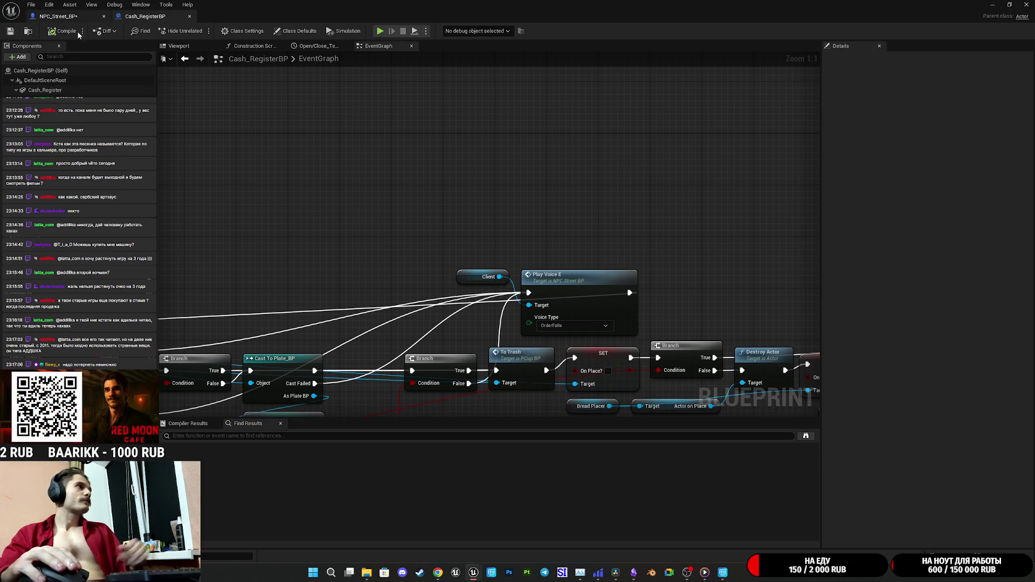
pyautogui.moveTo(601, 317)
pyautogui.mouseDown()
pyautogui.moveTo(464, 245)
pyautogui.moveTo(257, 247)
pyautogui.mouseUp()
# Step: Delete NPC_Street_BP's PlayVoice event and Play Voice M, compile, save, and start a play-test
pyautogui.click(10, 31)
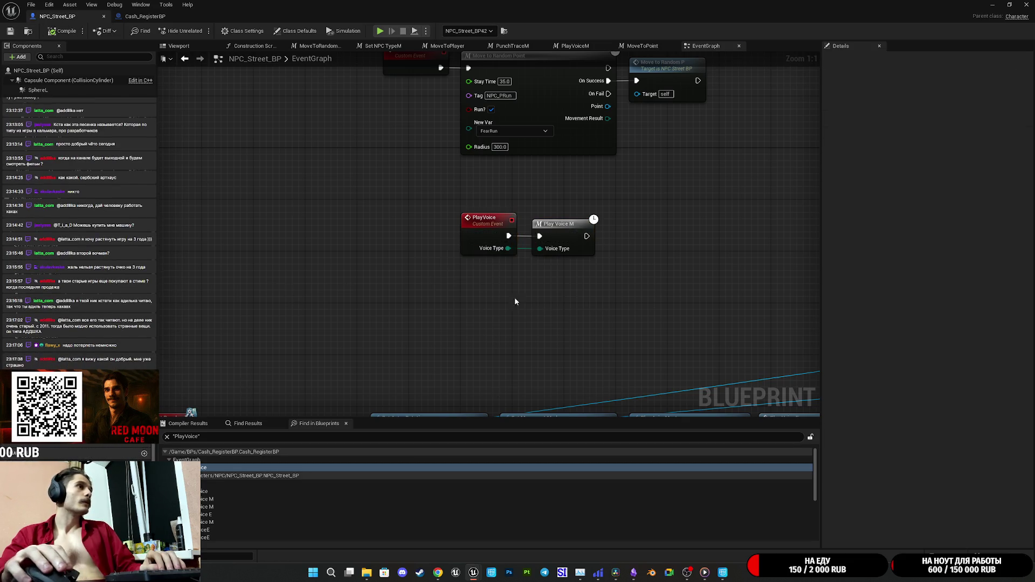
pyautogui.moveTo(582, 301); pyautogui.dragTo(459, 213)
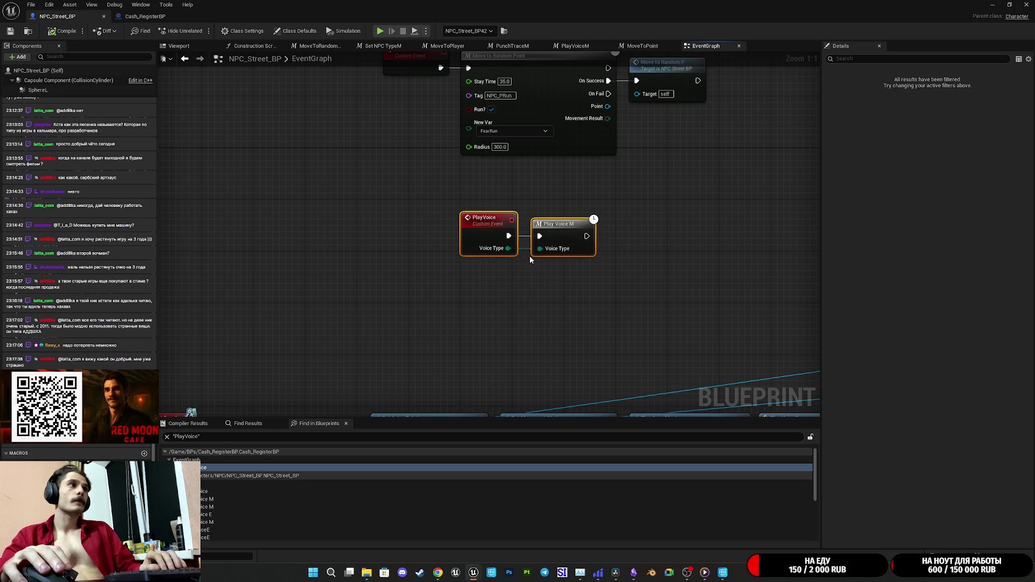
pyautogui.press('Delete')
pyautogui.click(56, 33)
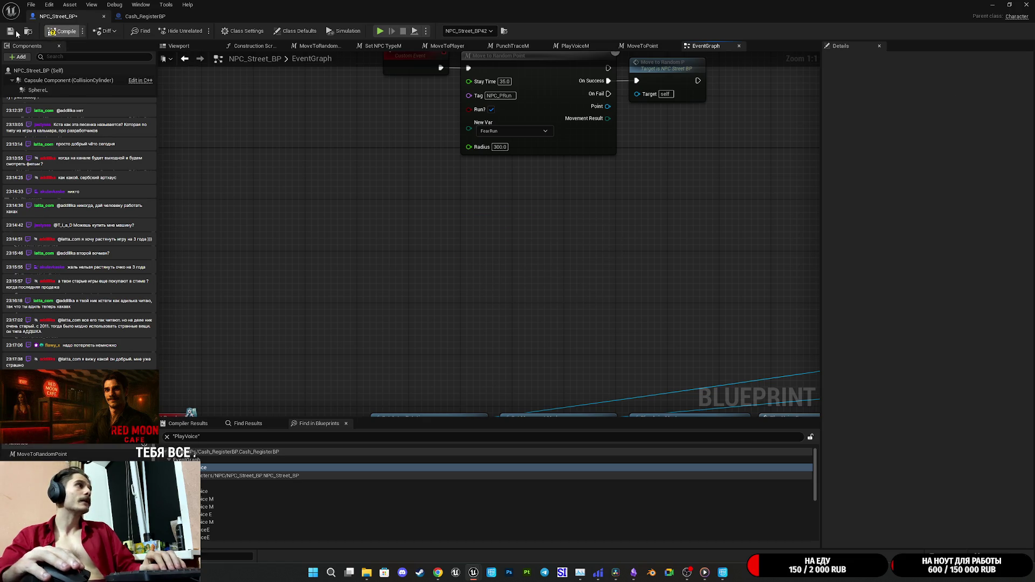
pyautogui.click(11, 33)
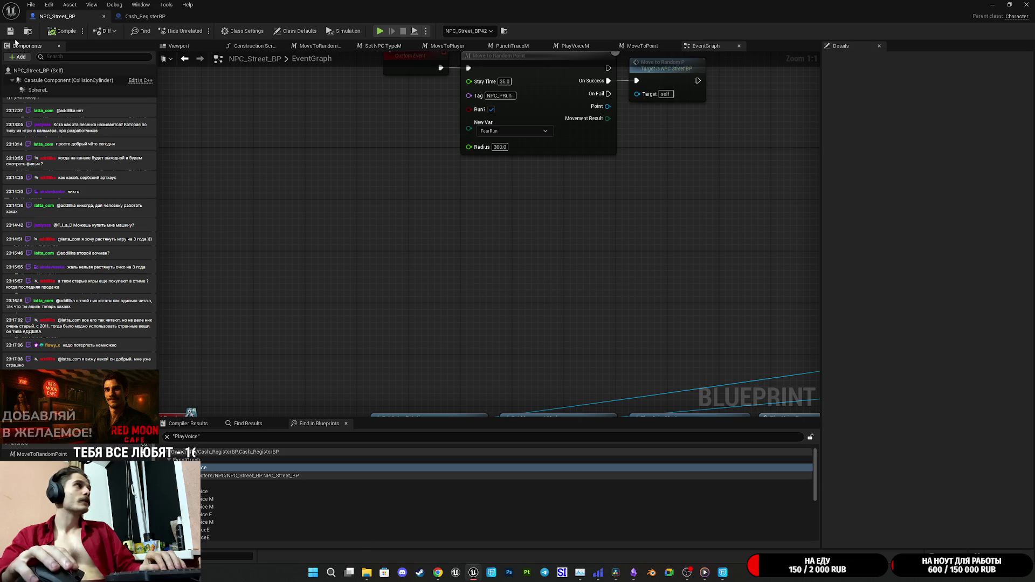
pyautogui.click(992, 4)
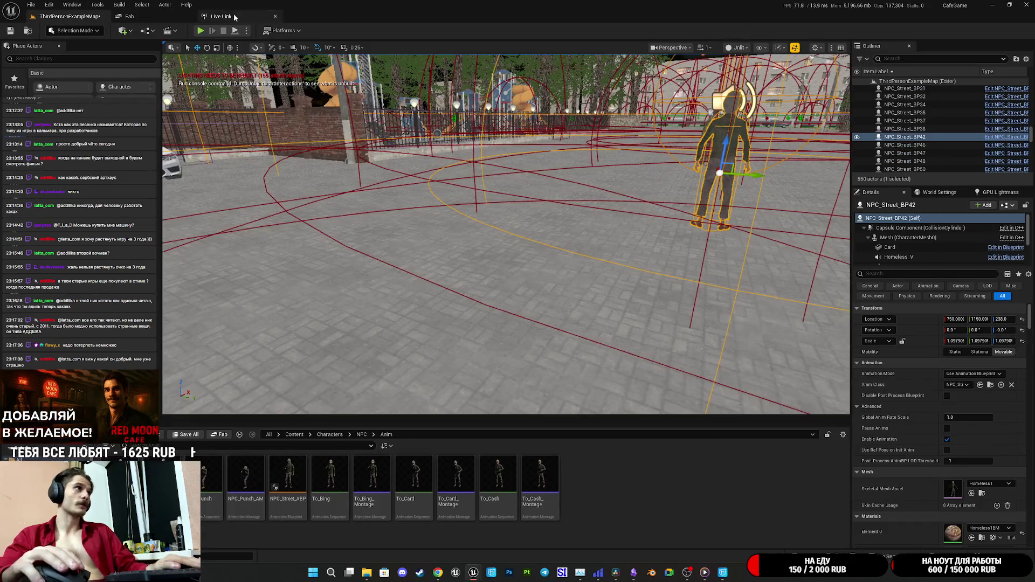
pyautogui.click(201, 30)
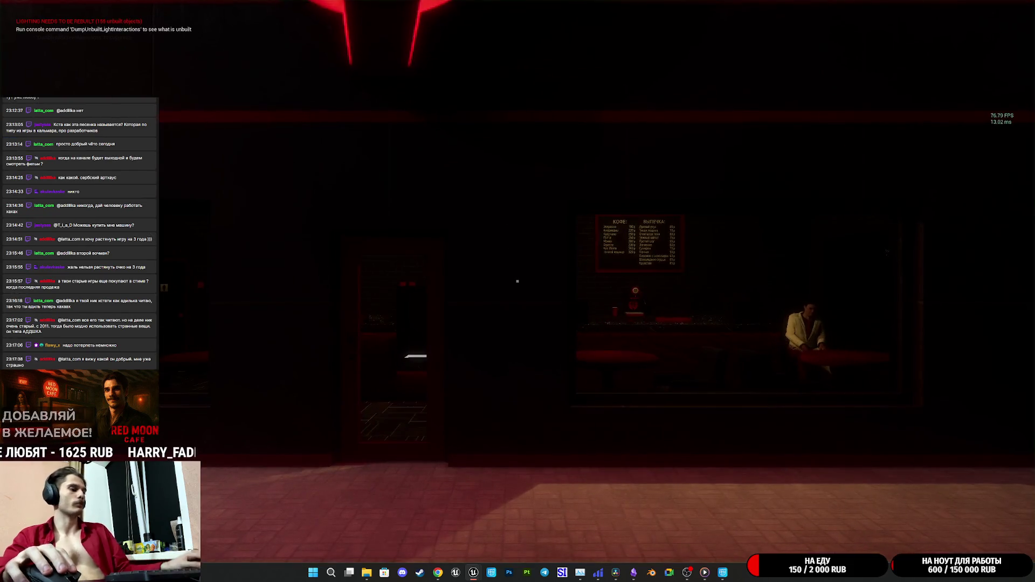
# Step: Walk up to the street NPCs, hit them twice, then stop the play-test
pyautogui.press('w')
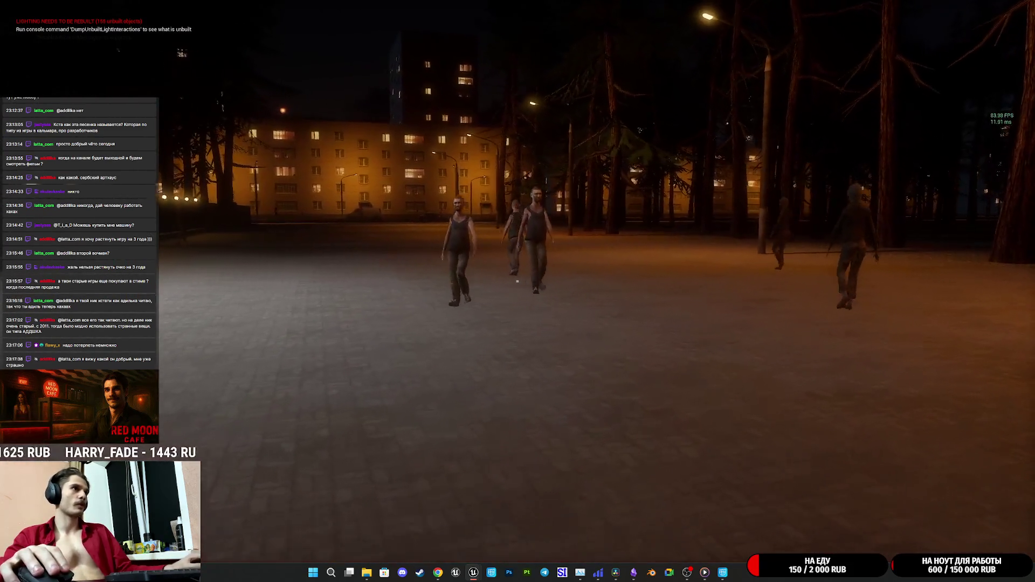
pyautogui.press('w')
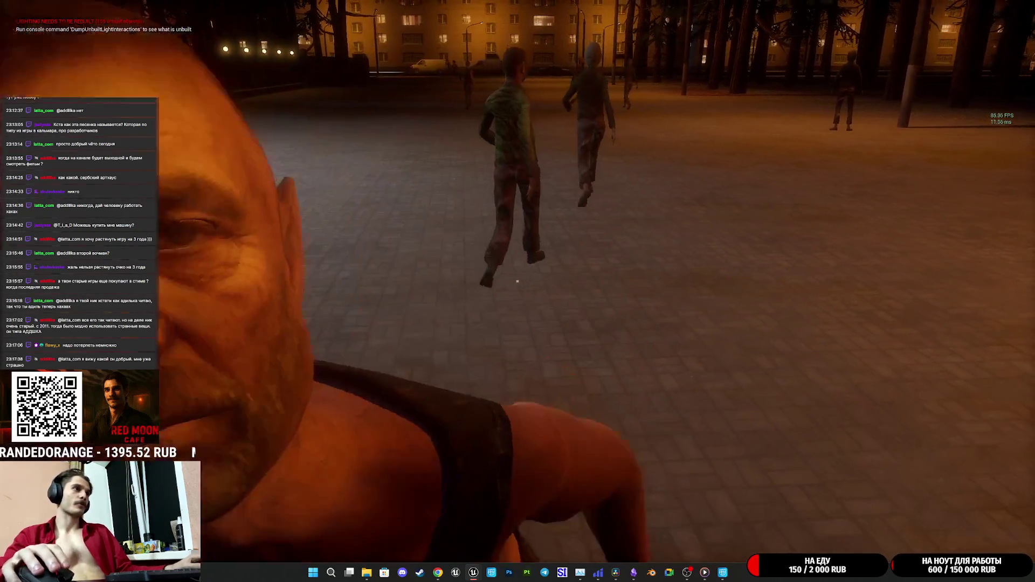
pyautogui.click(517, 281)
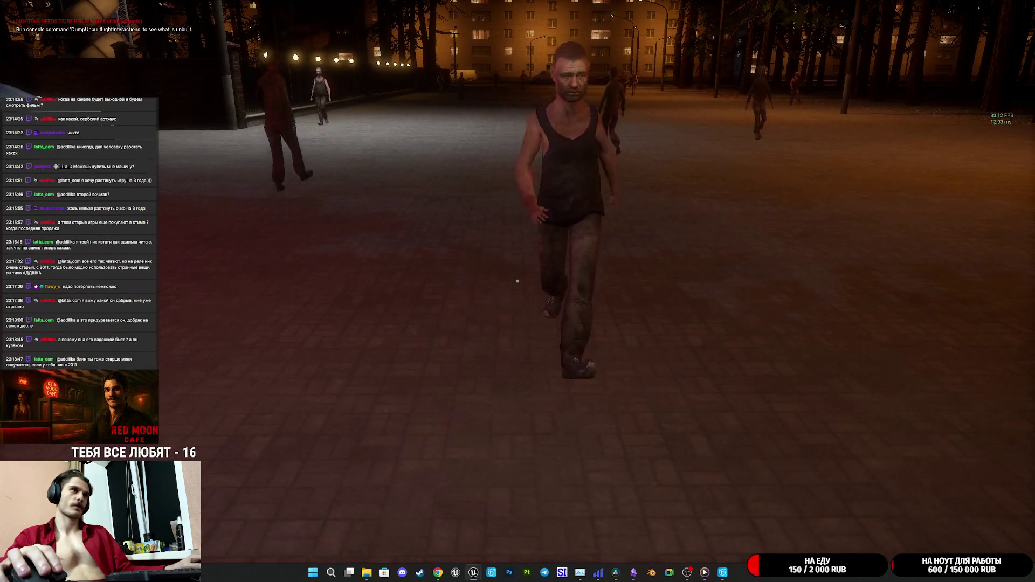
pyautogui.click(517, 281)
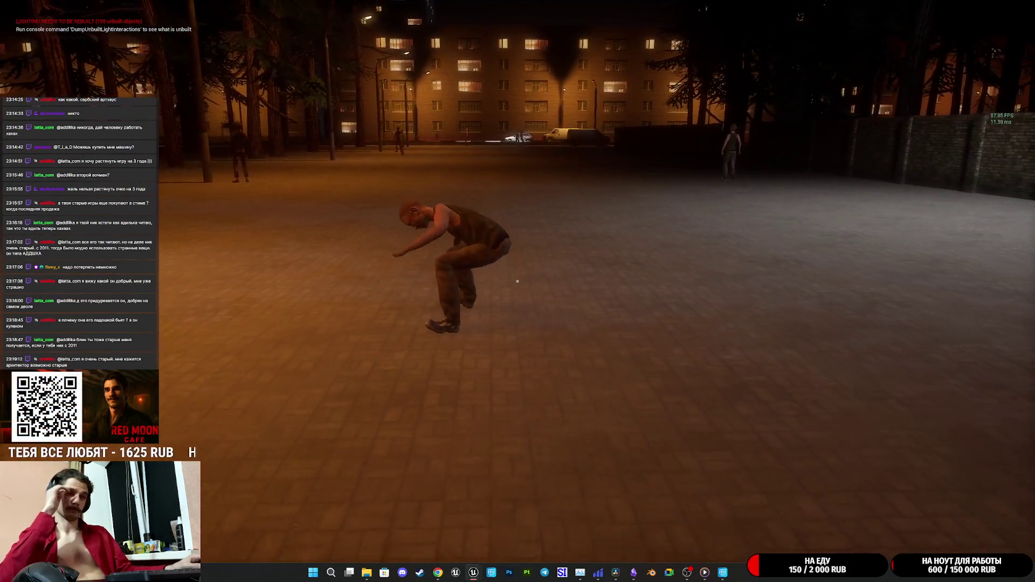
pyautogui.press('w')
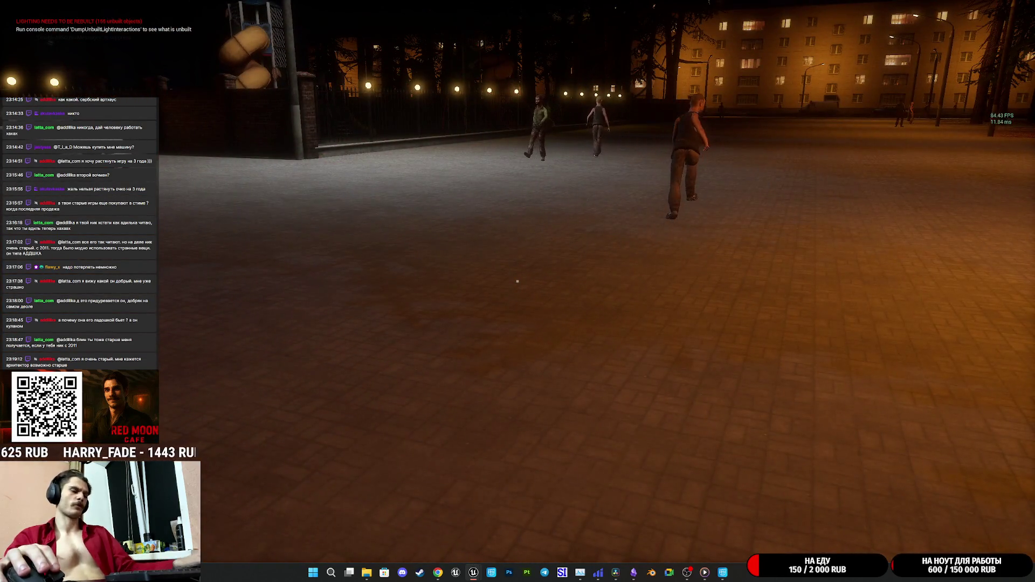
pyautogui.press('Escape')
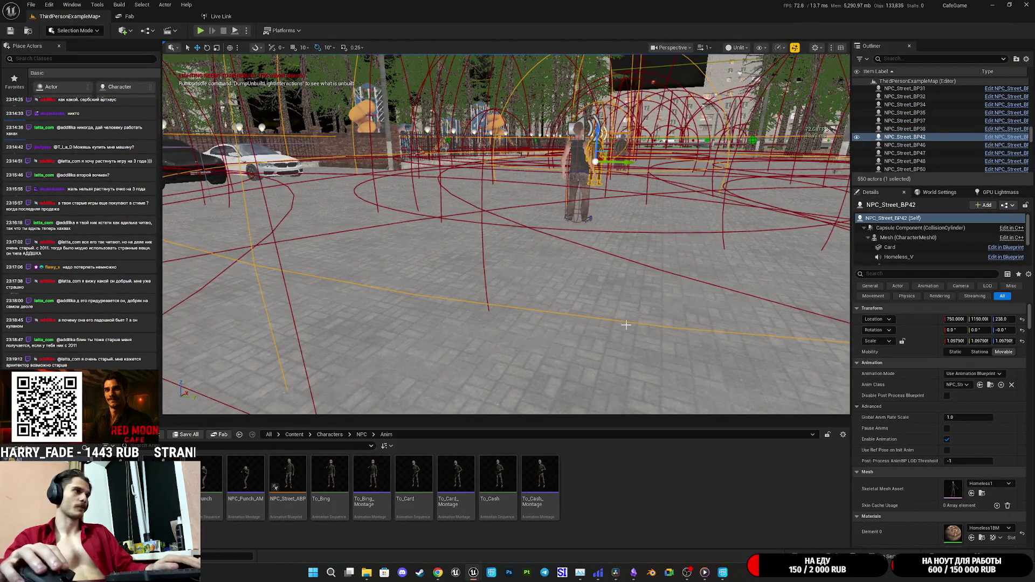
# Step: Save ThirdPersonExampleMap through Save All and Save Selected
pyautogui.click(189, 434)
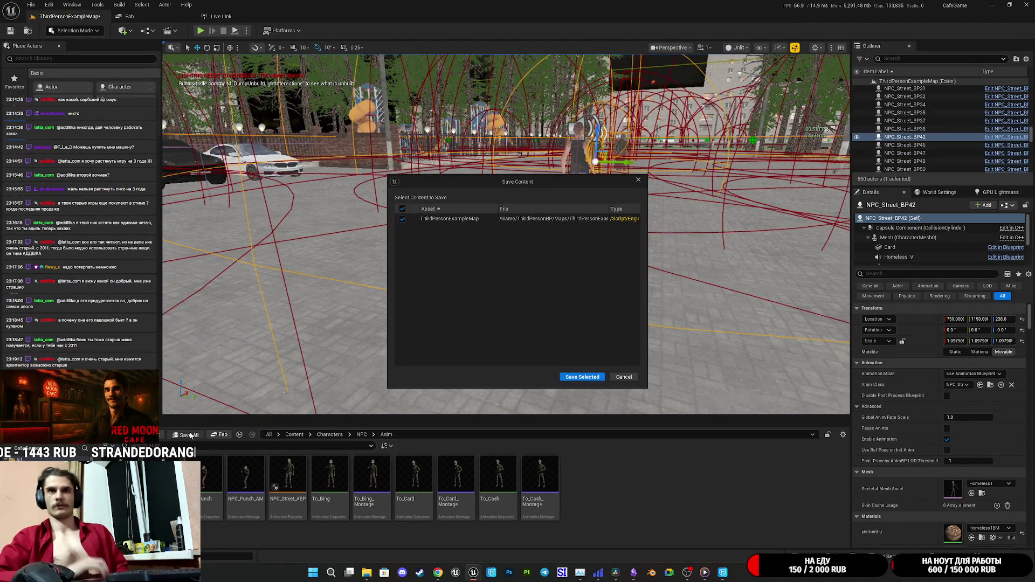
pyautogui.click(595, 376)
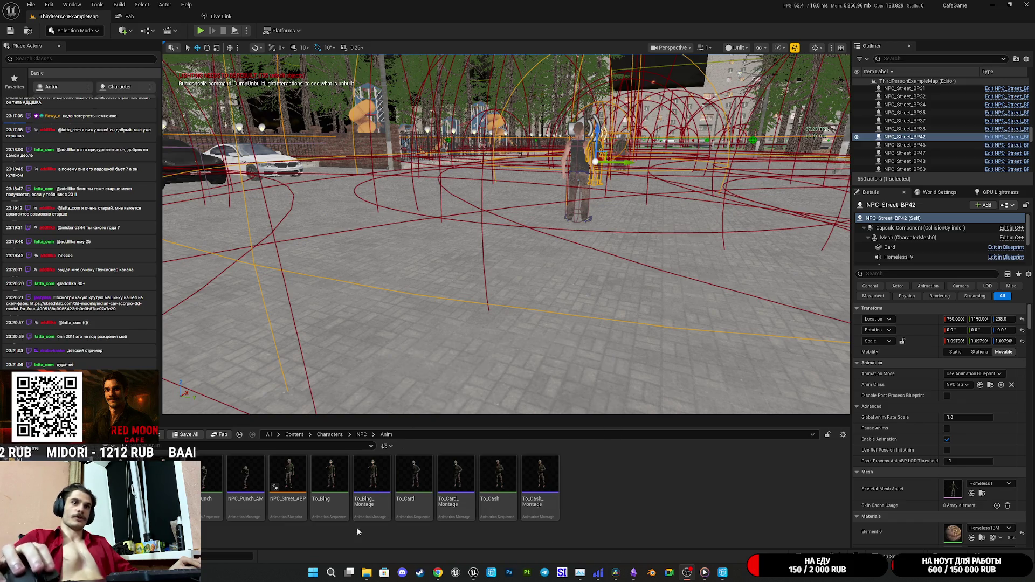
# Step: Load the free Indian car Scorpio Sketchfab model page in a new Chrome tab
pyautogui.moveTo(446, 576)
pyautogui.click(411, 526)
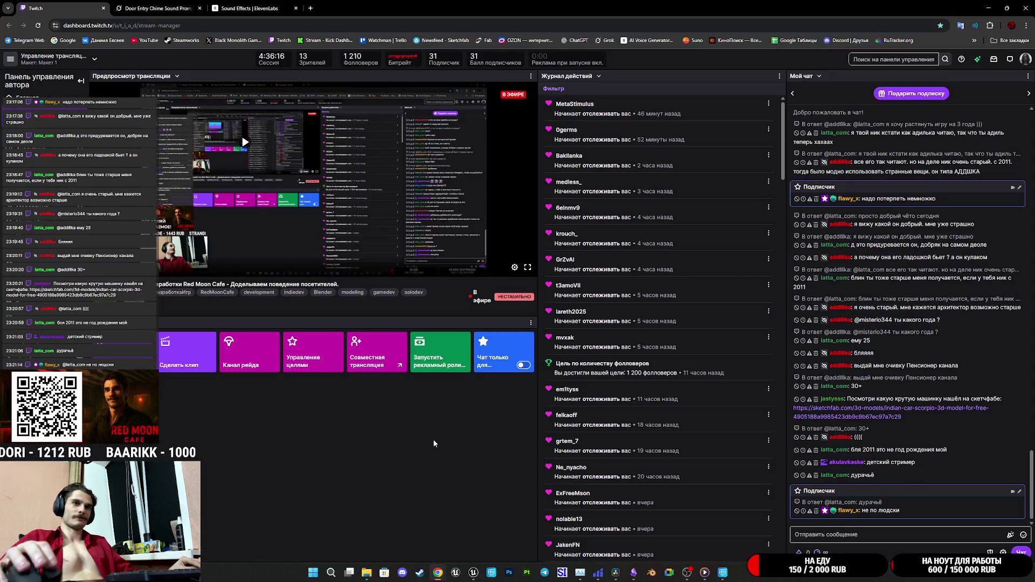
pyautogui.hotkey('ctrl', 't')
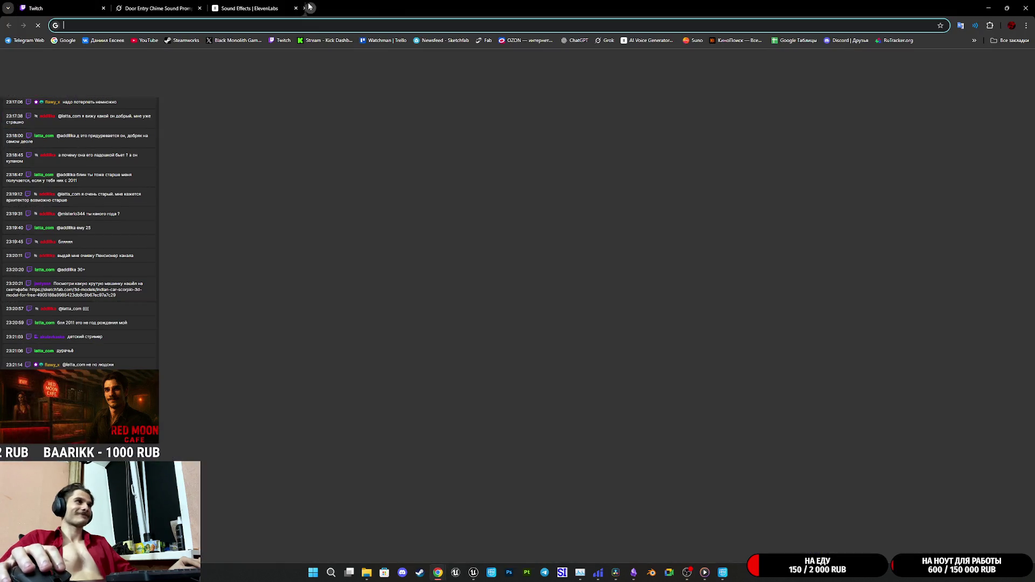
pyautogui.write('https://sketchfab.com/3d-models/indian-car-scorpio-3d-model-for-free-4905188a9985423db9cb67ec97a7c29')
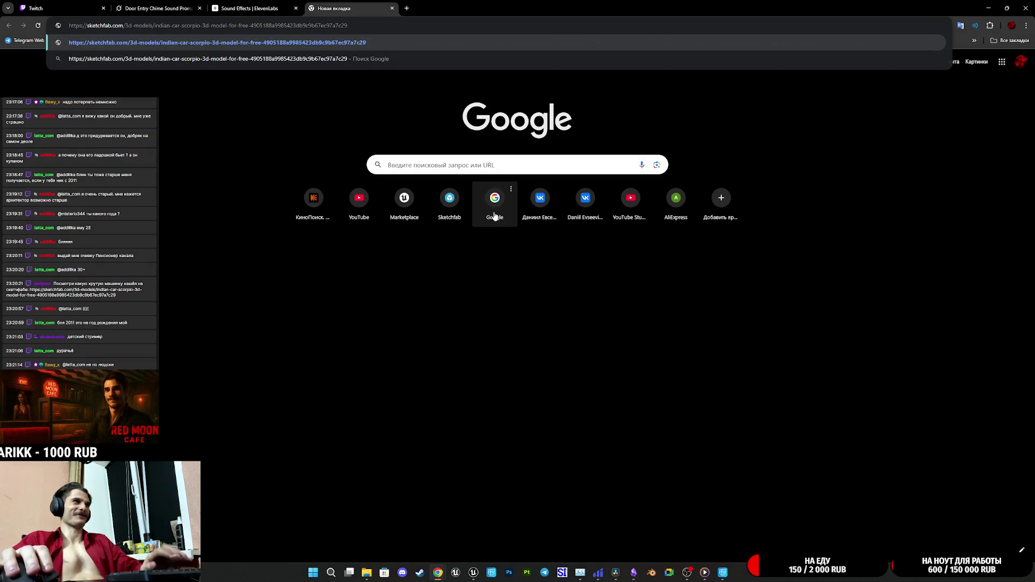
pyautogui.press('Return')
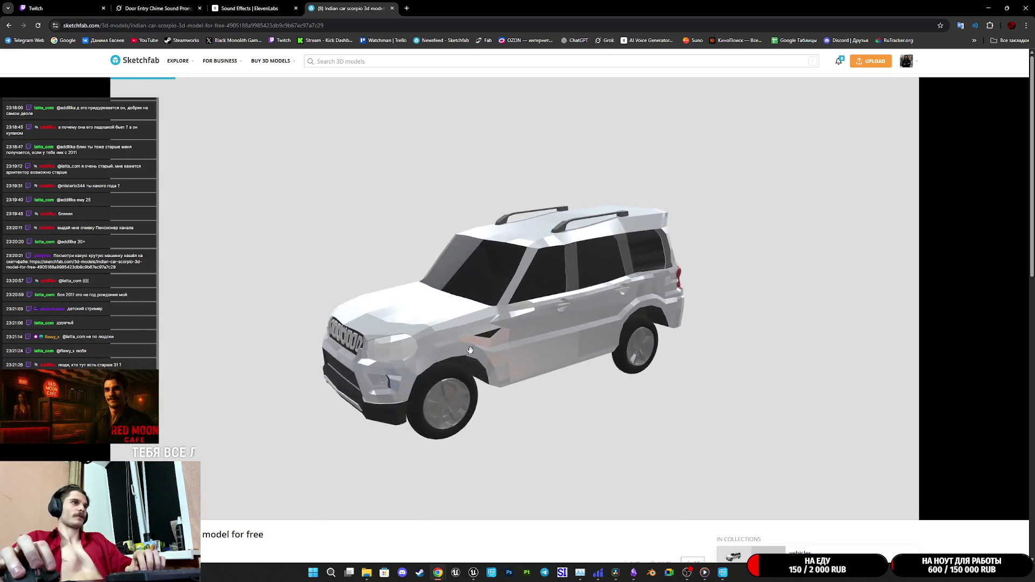
# Step: Orbit the Scorpio SUV in the 3D viewer and open the Model Inspector
pyautogui.moveTo(474, 340); pyautogui.dragTo(557, 336)
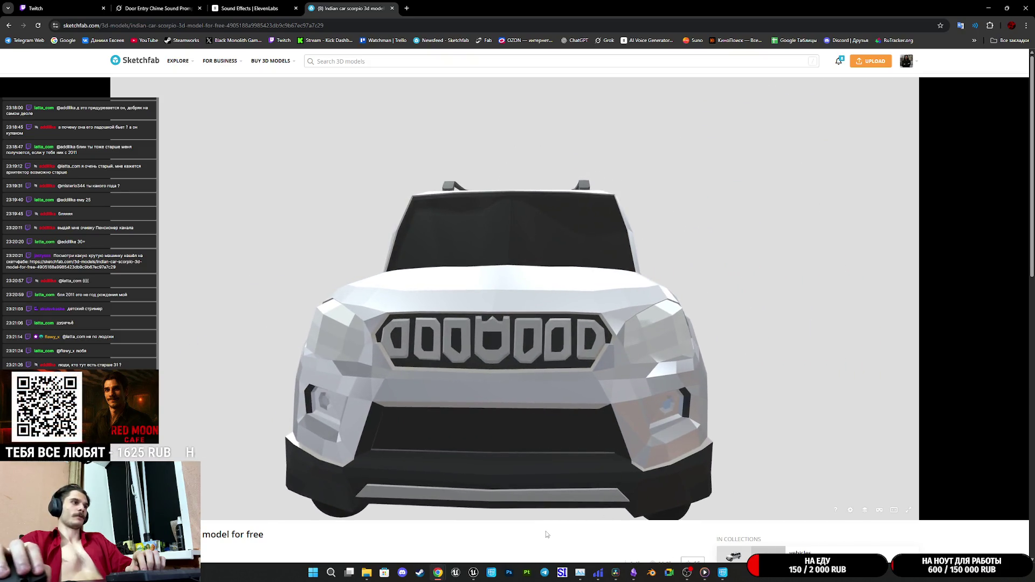
pyautogui.scroll(-2, 545, 531)
pyautogui.scroll(2, 546, 527)
pyautogui.scroll(-2, 545, 523)
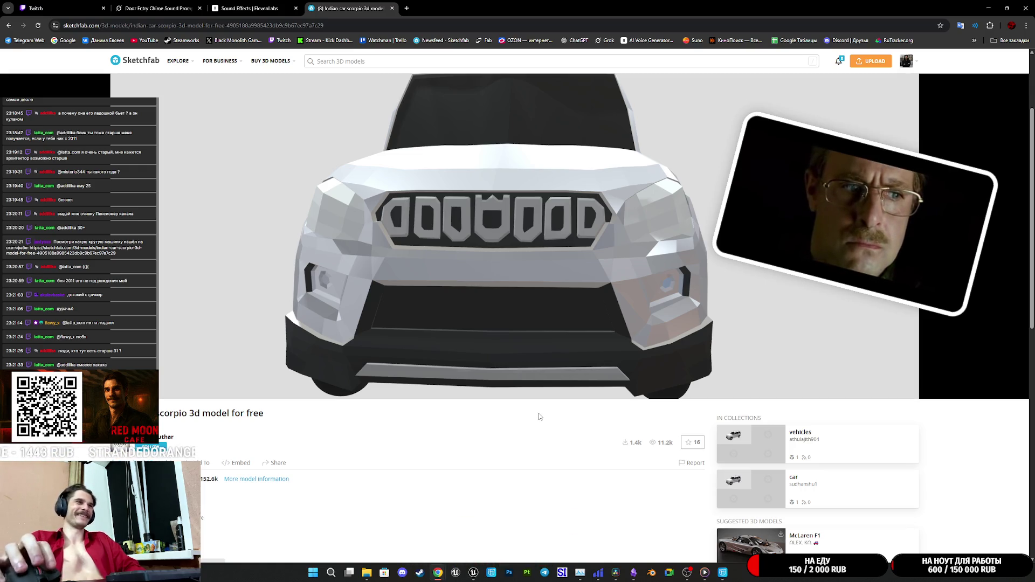
pyautogui.scroll(3, 538, 418)
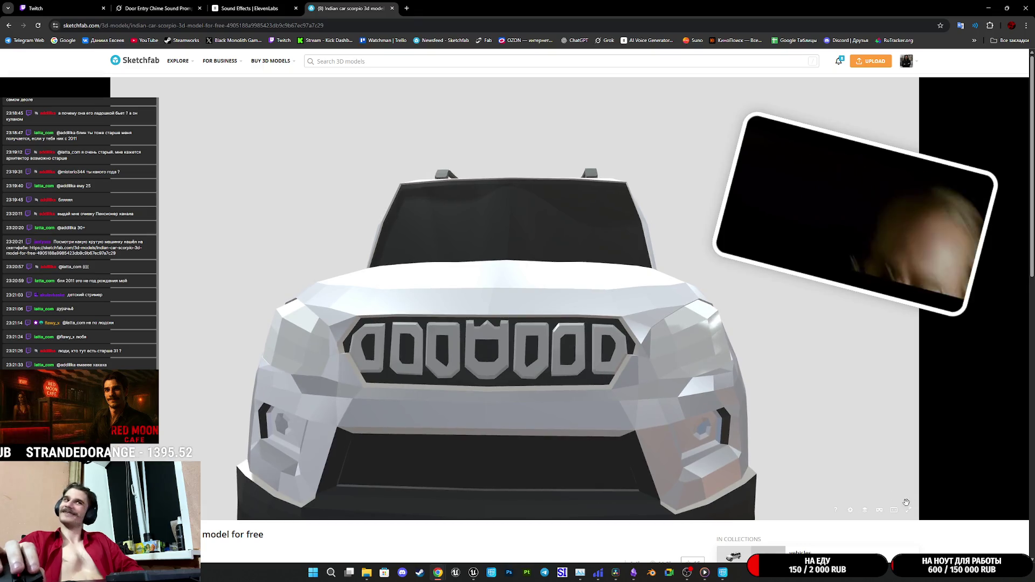
pyautogui.click(865, 510)
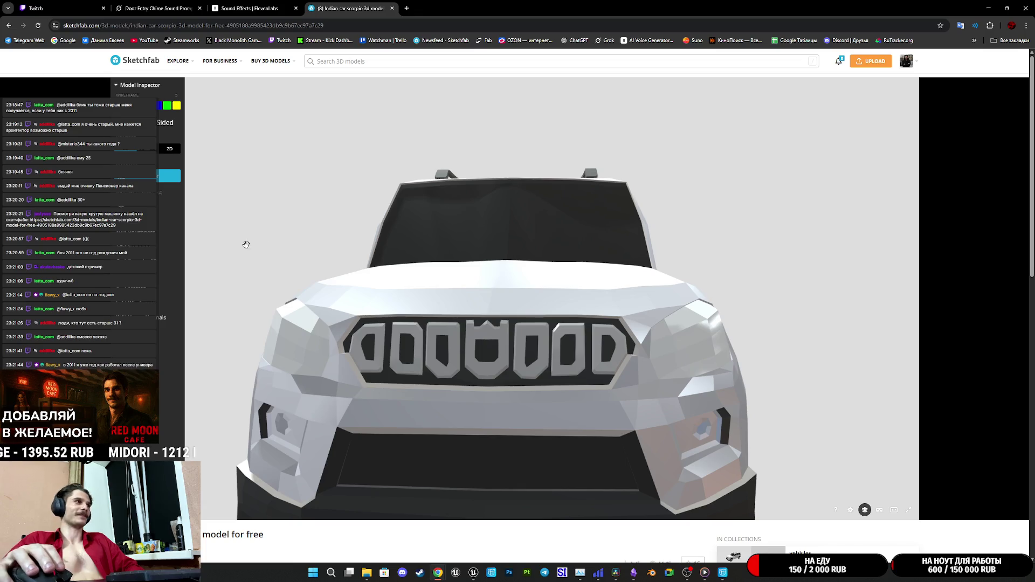
# Step: Show the car as wireframe and orbit and zoom around its wheels and underside
pyautogui.click(169, 303)
pyautogui.moveTo(593, 313)
pyautogui.mouseDown()
pyautogui.moveTo(423, 315)
pyautogui.moveTo(428, 242)
pyautogui.mouseUp()
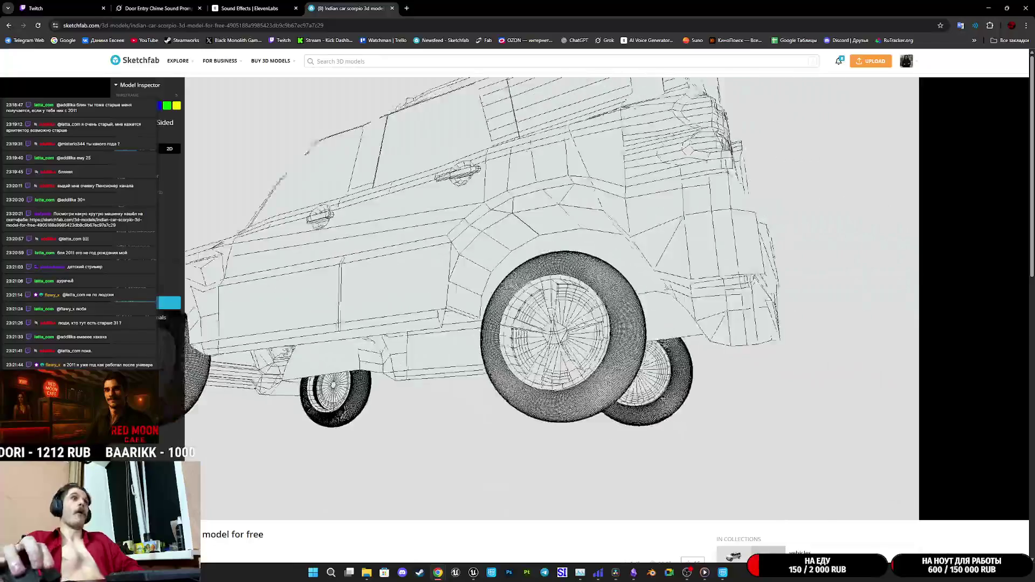
pyautogui.scroll(5, 429, 243)
pyautogui.scroll(-5, 622, 322)
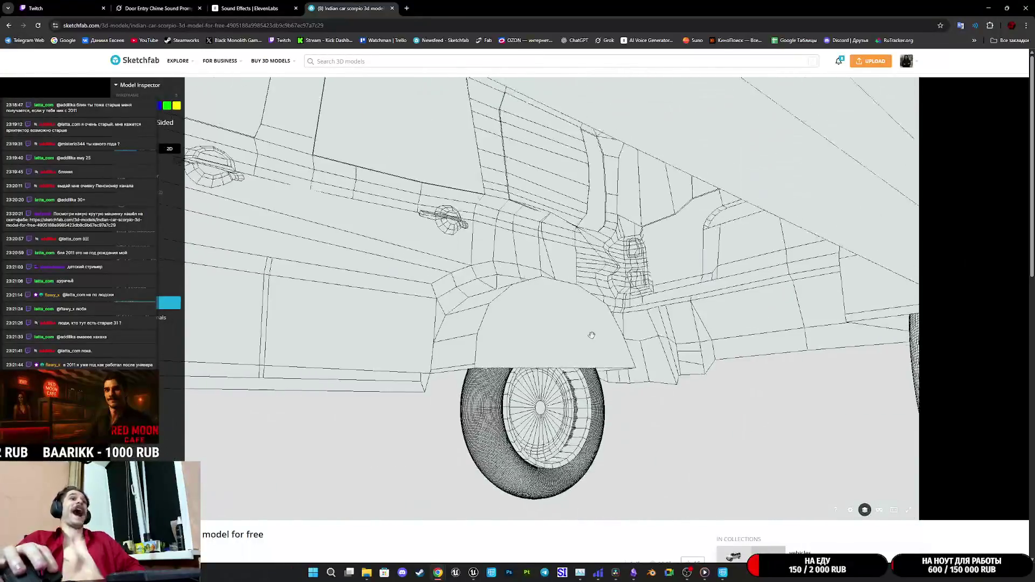
pyautogui.scroll(3, 623, 322)
pyautogui.moveTo(622, 322); pyautogui.dragTo(511, 358)
pyautogui.scroll(6, 511, 358)
pyautogui.scroll(-8, 511, 358)
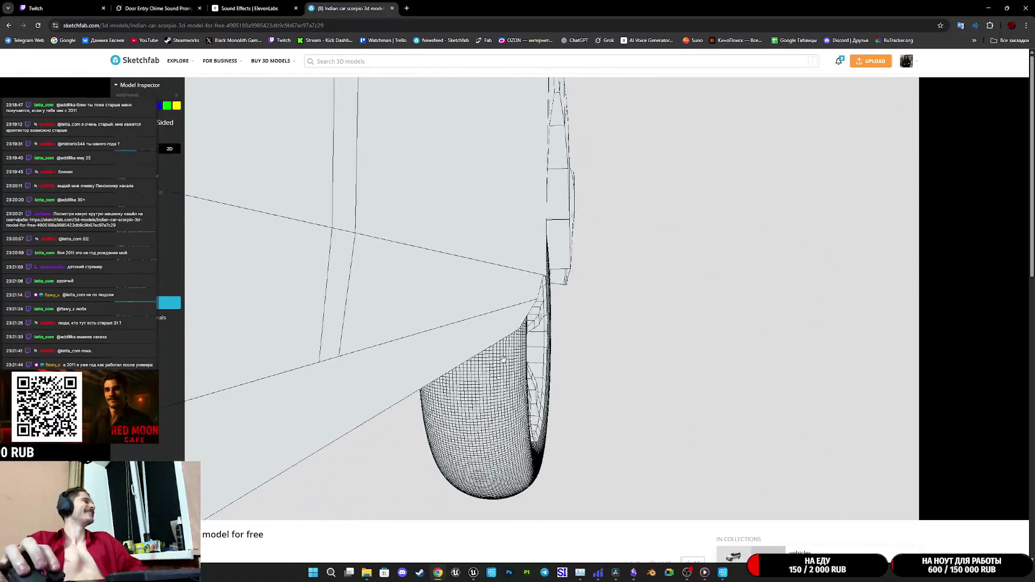
pyautogui.scroll(-5, 403, 313)
pyautogui.moveTo(403, 313)
pyautogui.mouseDown()
pyautogui.moveTo(630, 372)
pyautogui.moveTo(861, 509)
pyautogui.moveTo(497, 364)
pyautogui.moveTo(865, 509)
pyautogui.moveTo(539, 388)
pyautogui.moveTo(620, 378)
pyautogui.moveTo(728, 410)
pyautogui.moveTo(562, 351)
pyautogui.mouseUp()
pyautogui.scroll(4, 630, 371)
pyautogui.scroll(-5, 497, 364)
pyautogui.scroll(3, 538, 388)
pyautogui.scroll(3, 562, 351)
pyautogui.scroll(3, 562, 351)
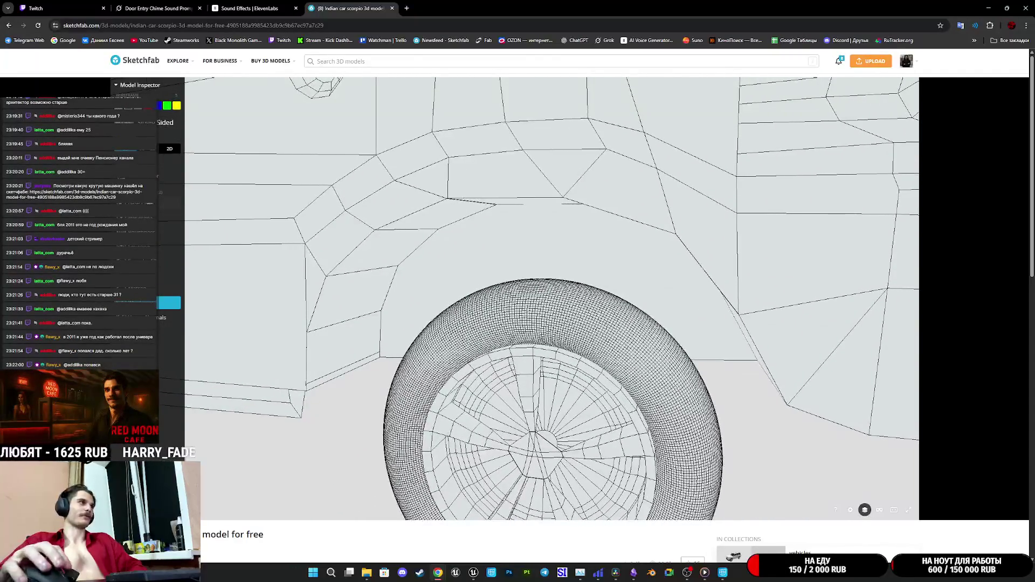
# Step: Switch to a shaded material channel with the wheel texture and browse the materials list
pyautogui.click(171, 203)
pyautogui.click(169, 148)
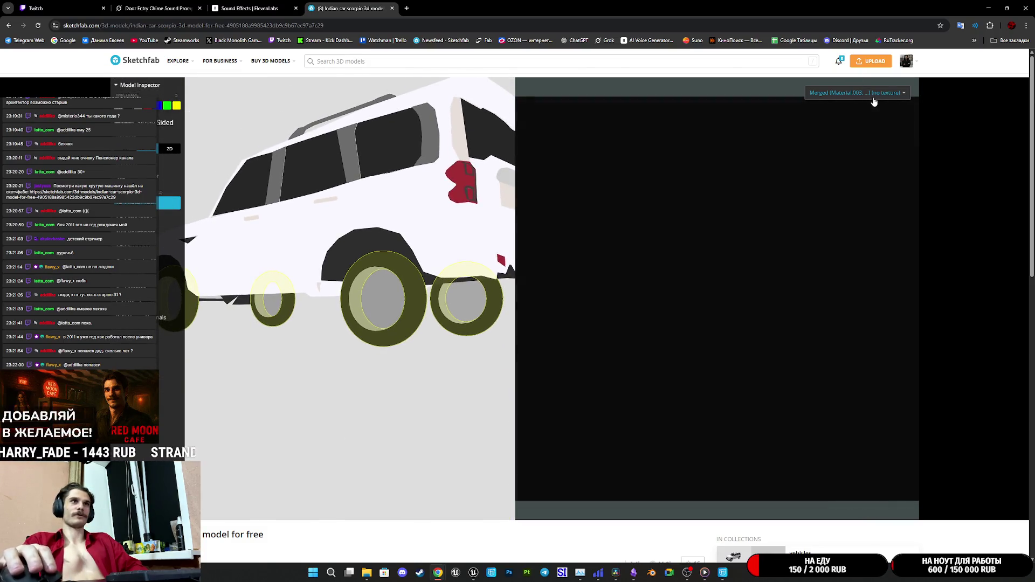
pyautogui.click(873, 95)
pyautogui.scroll(-3, 869, 173)
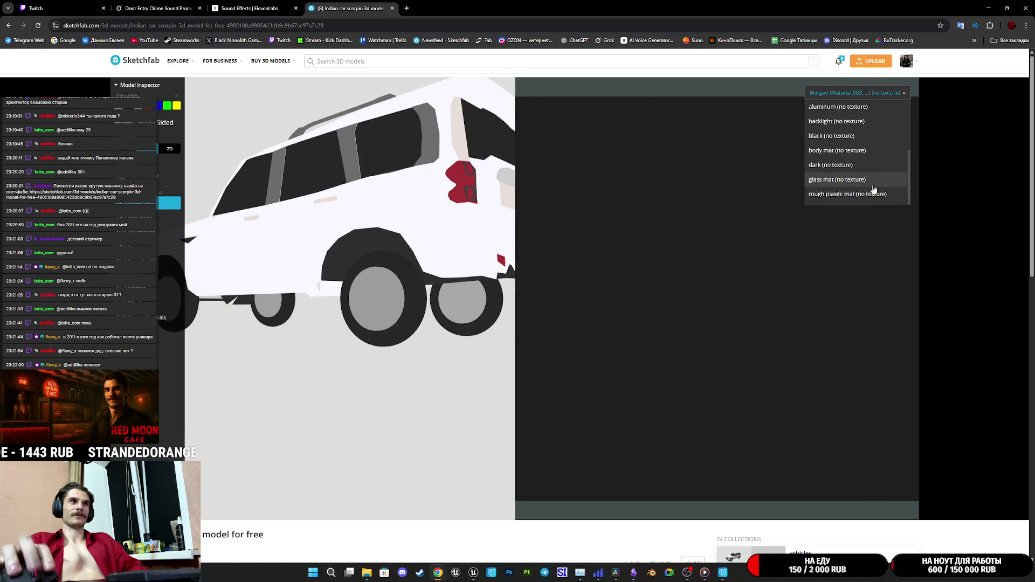
pyautogui.scroll(-2, 648, 540)
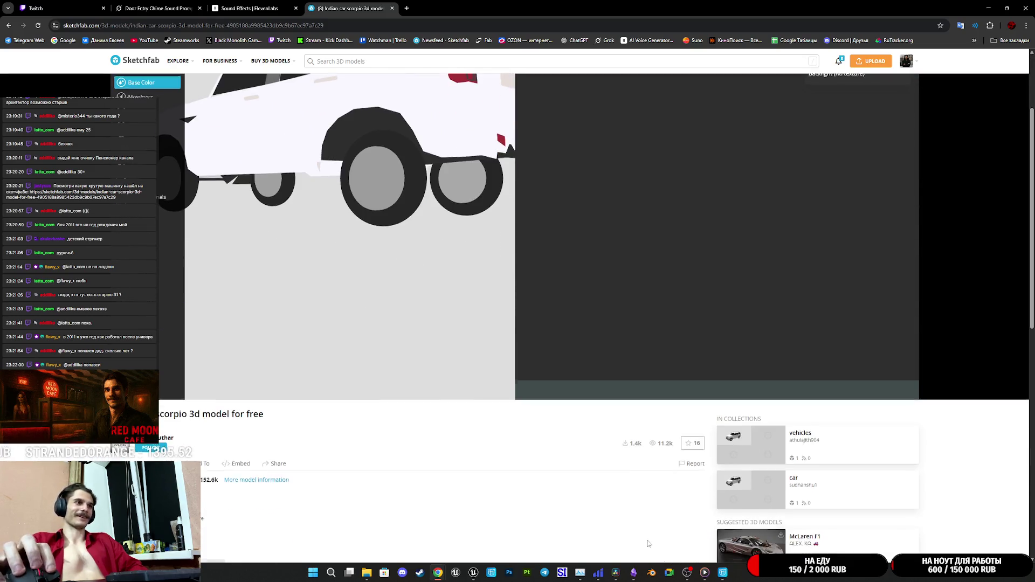
pyautogui.scroll(-4, 631, 498)
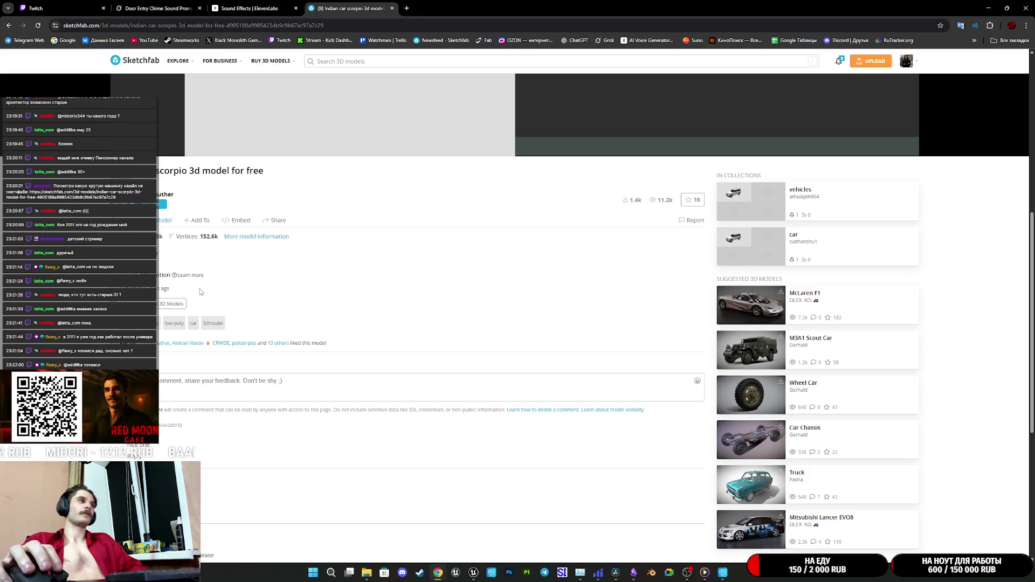
pyautogui.moveTo(168, 289)
pyautogui.mouseDown()
pyautogui.moveTo(132, 290)
pyautogui.moveTo(141, 274)
pyautogui.mouseUp()
pyautogui.click(142, 276)
pyautogui.scroll(-3, 323, 366)
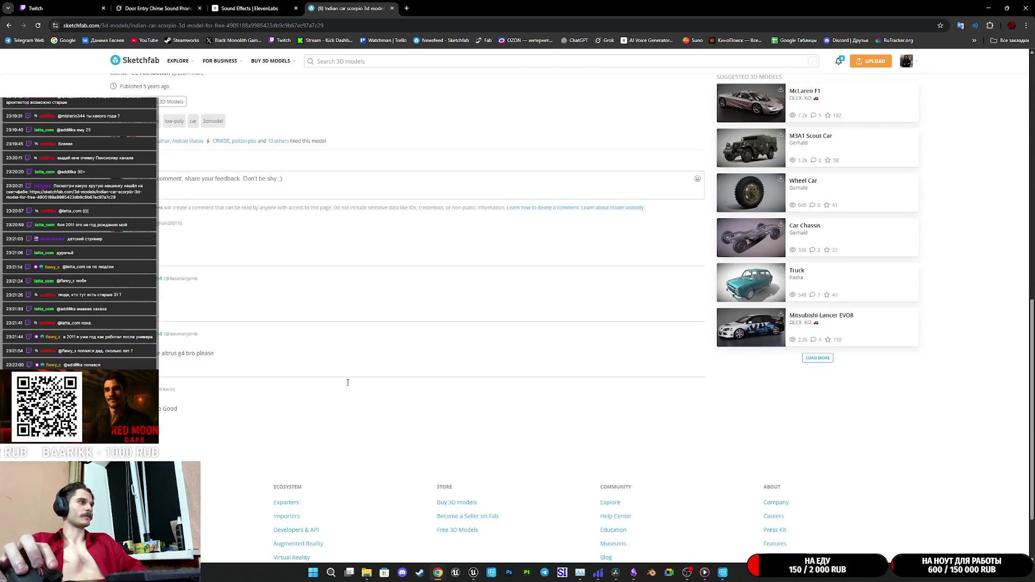
pyautogui.scroll(1, 348, 386)
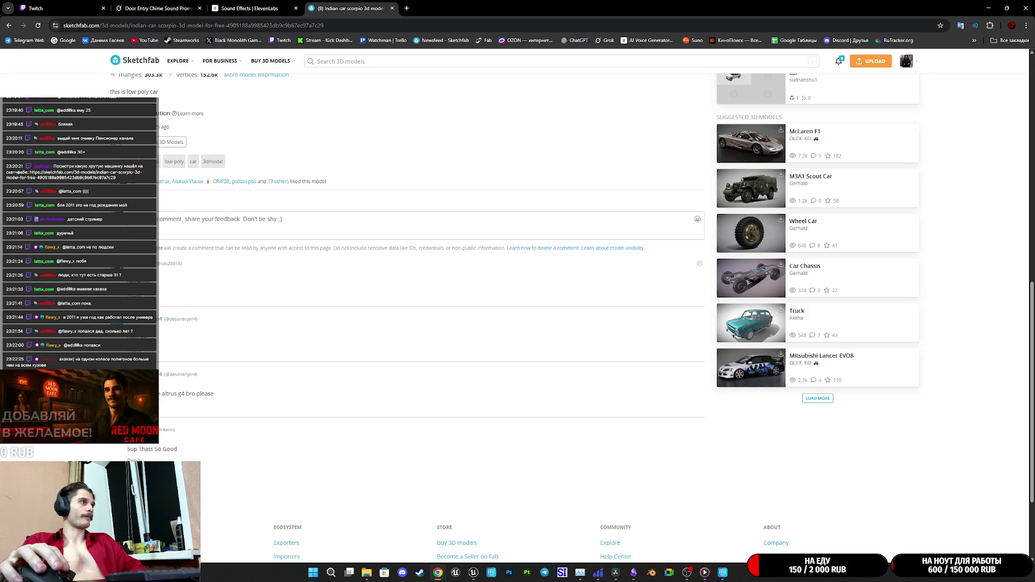
pyautogui.tripleClick(178, 319)
pyautogui.scroll(-3, 573, 311)
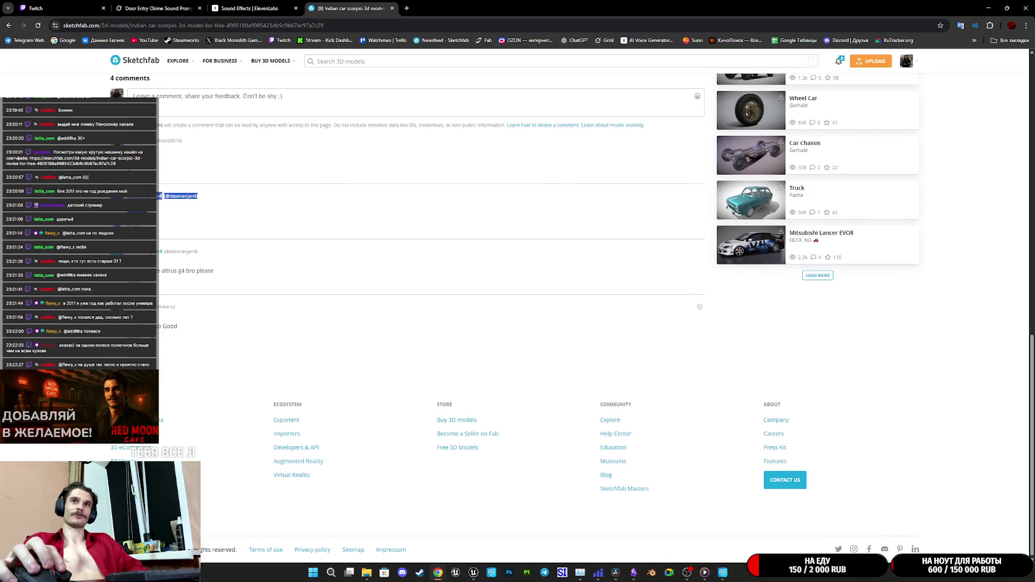
pyautogui.click(191, 222)
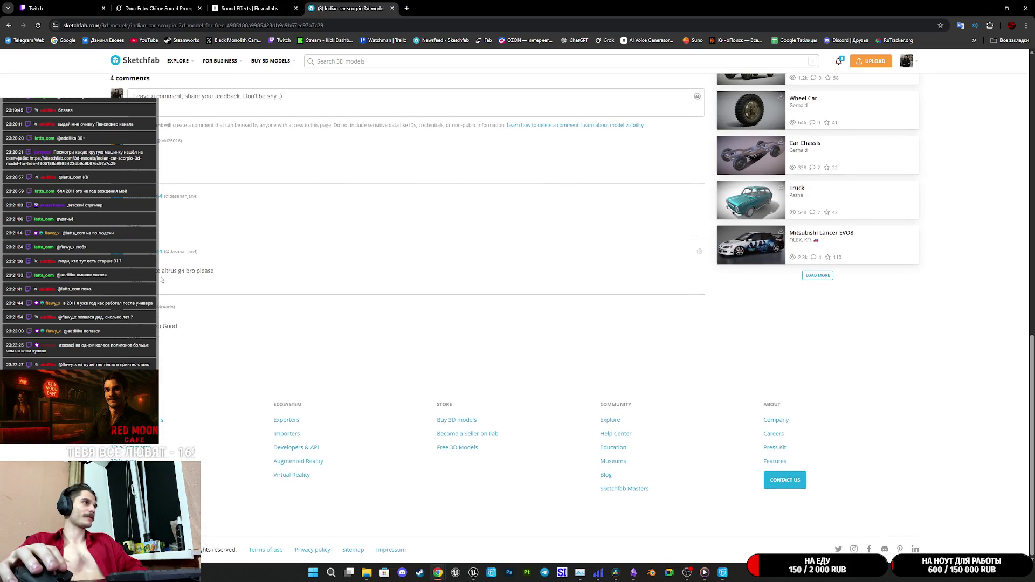
pyautogui.tripleClick(214, 270)
pyautogui.click(227, 282)
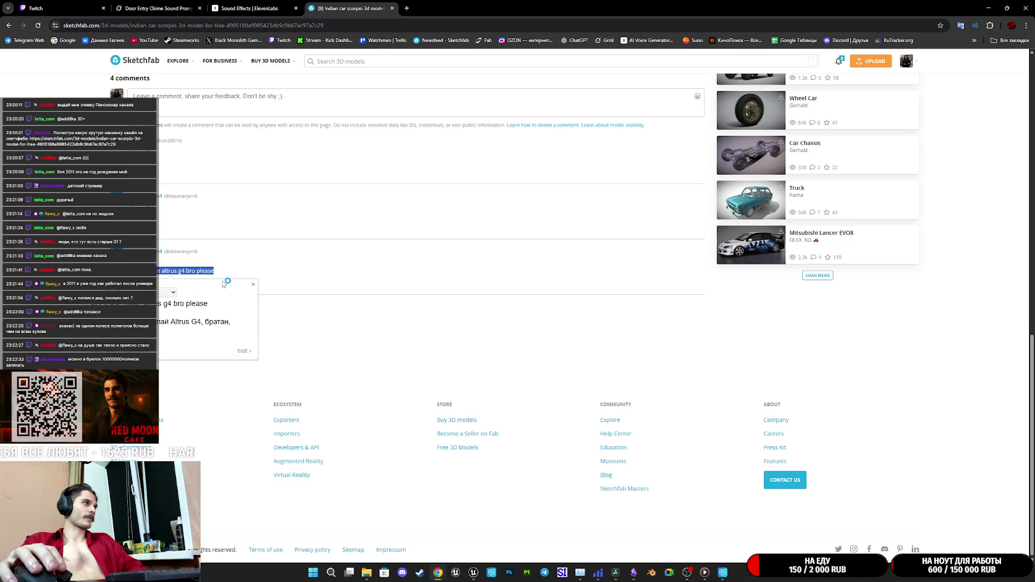
pyautogui.click(326, 345)
pyautogui.scroll(5, 165, 330)
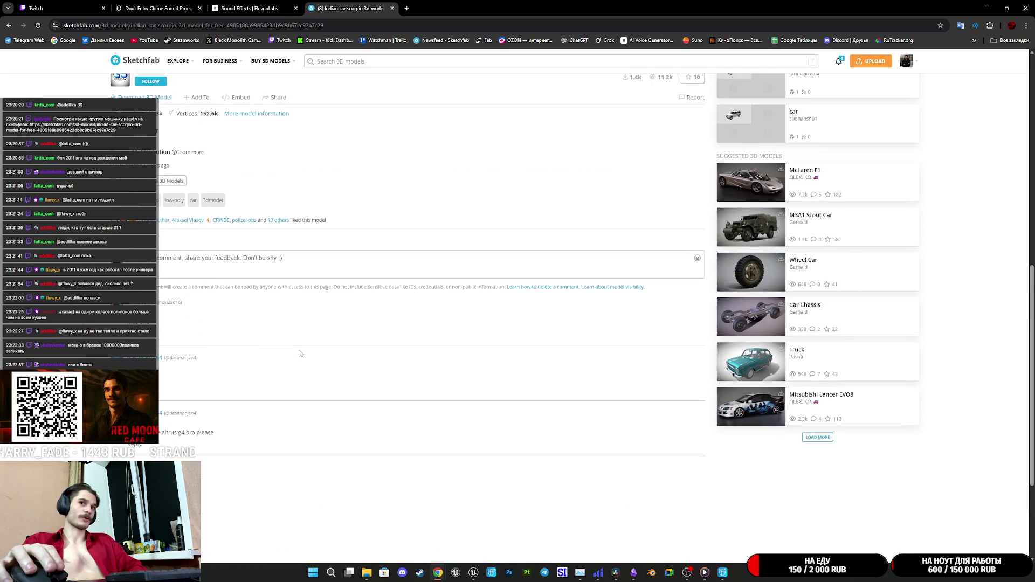
pyautogui.scroll(5, 434, 349)
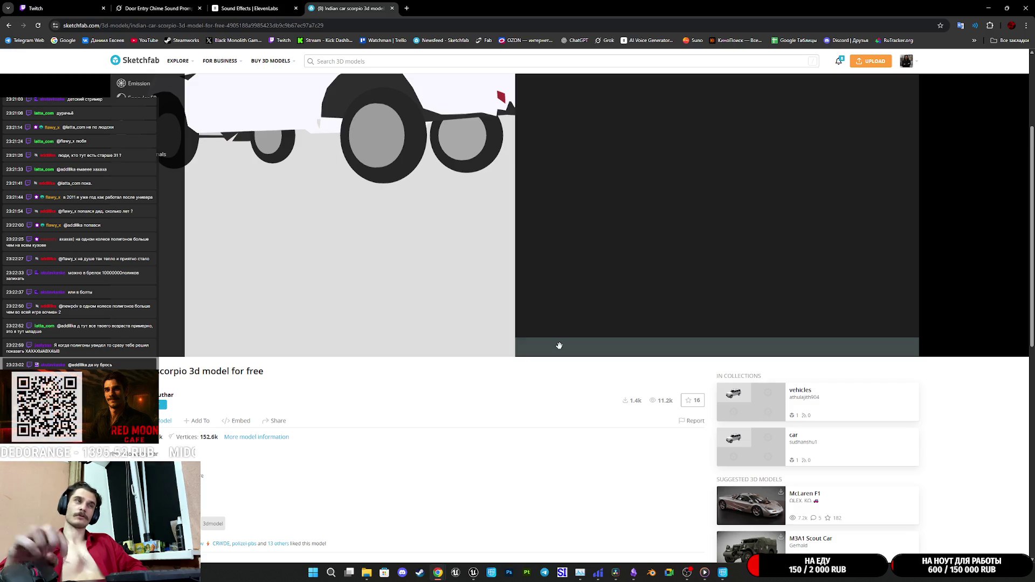
# Step: Inspect the car's merged material in wireframe, then minimize Chrome to reveal the Unreal Editor
pyautogui.moveTo(358, 203); pyautogui.dragTo(379, 259)
pyautogui.click(857, 93)
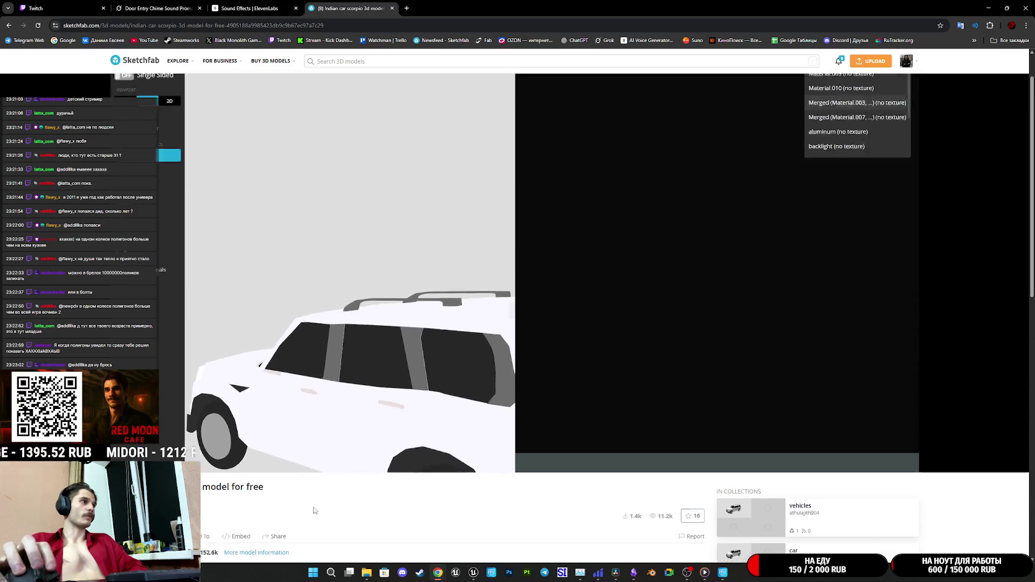
pyautogui.click(857, 151)
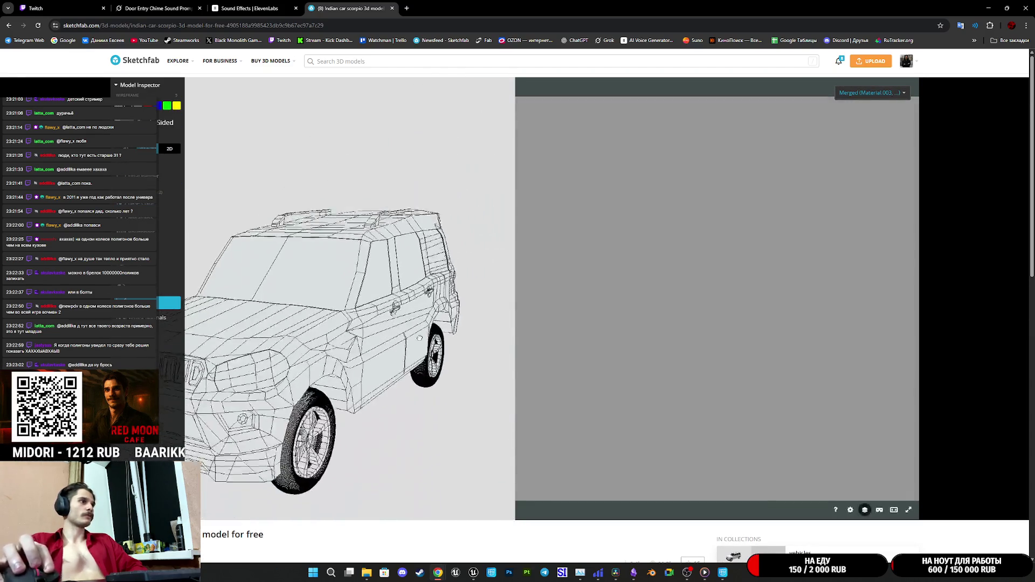
pyautogui.moveTo(419, 338); pyautogui.dragTo(330, 337)
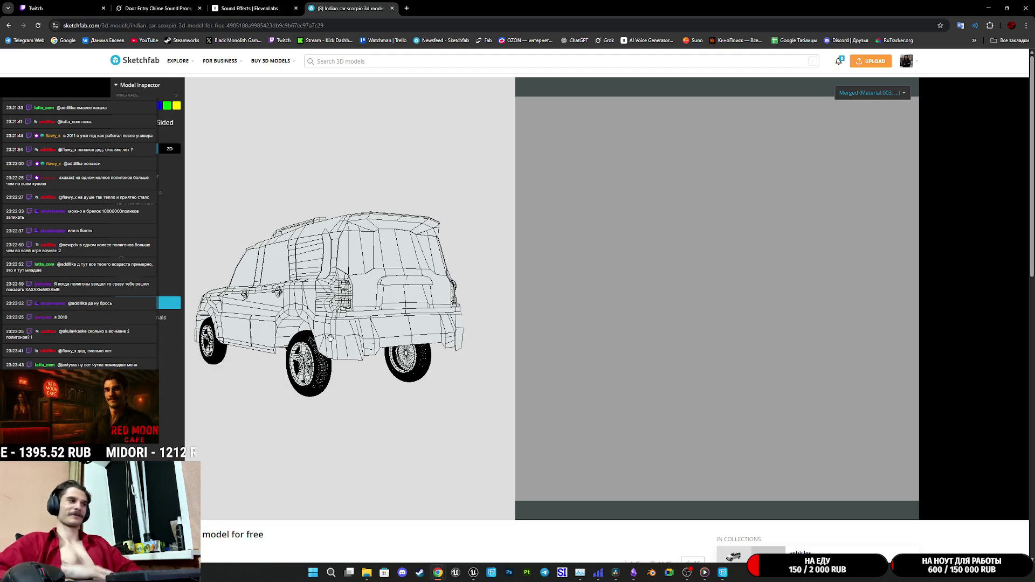
pyautogui.scroll(-5, 513, 538)
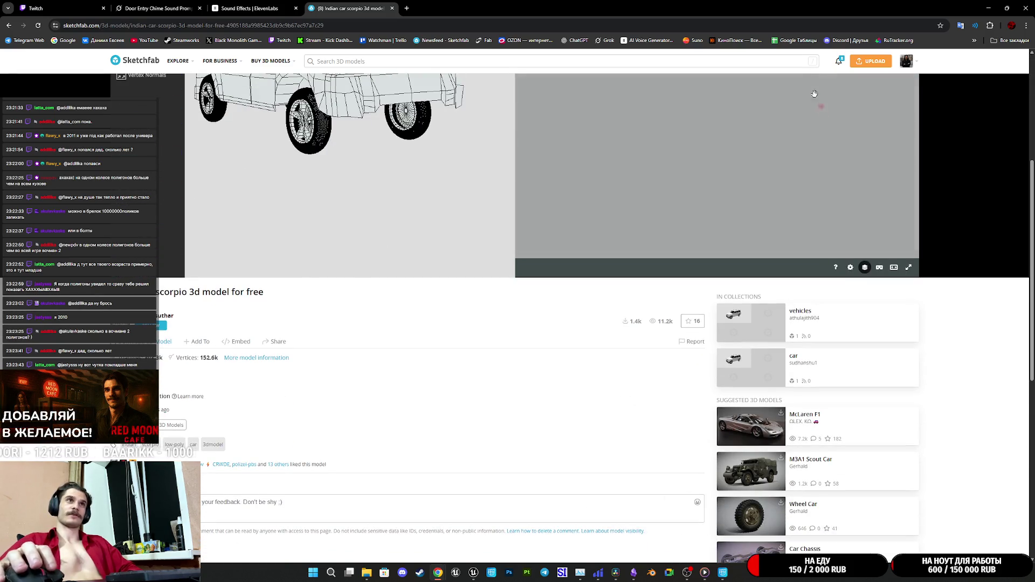
pyautogui.press('super+Down')
pyautogui.press('super+Down')
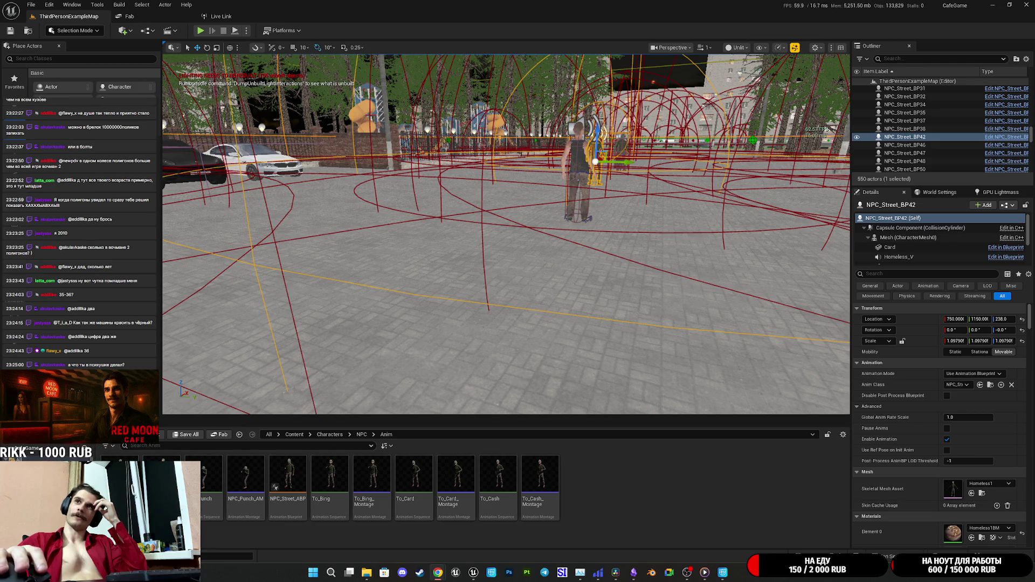
# Step: Switch to Telegram Web's Saved Messages and play an older forwarded round video with sound
pyautogui.hotkey('alt', 'Tab')
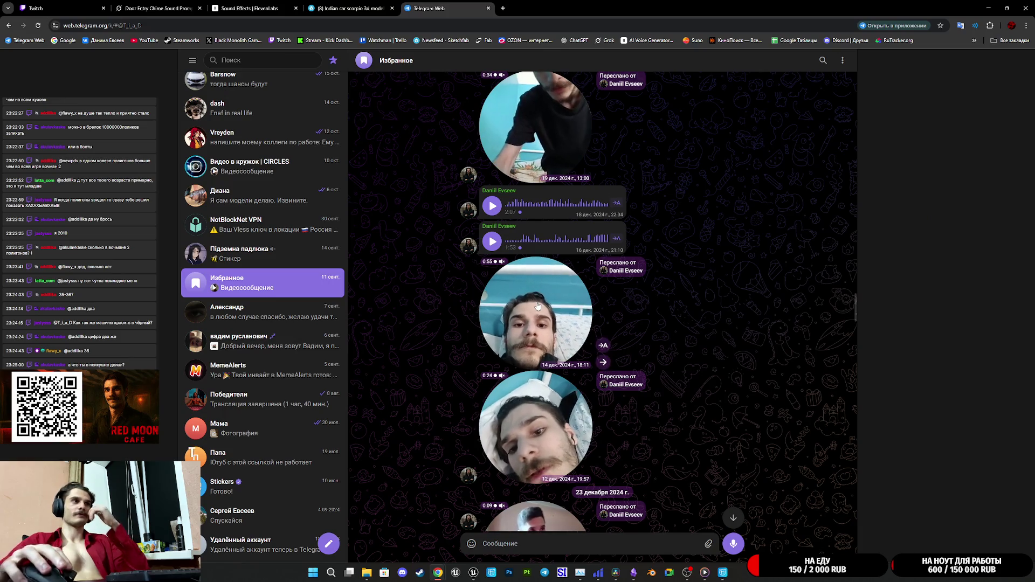
pyautogui.scroll(10, 539, 313)
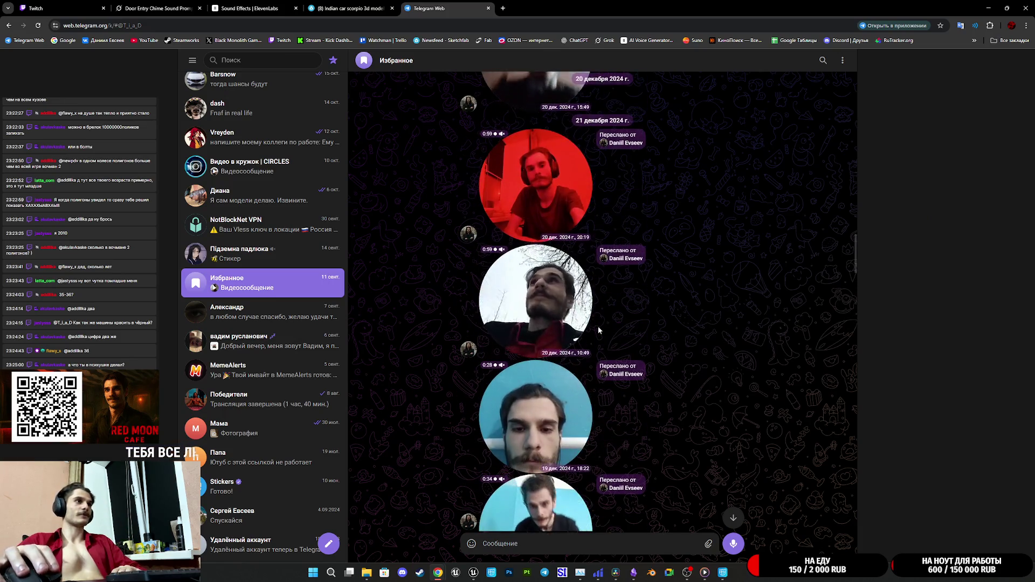
pyautogui.scroll(-2, 598, 330)
pyautogui.scroll(4, 598, 330)
pyautogui.scroll(-5, 598, 329)
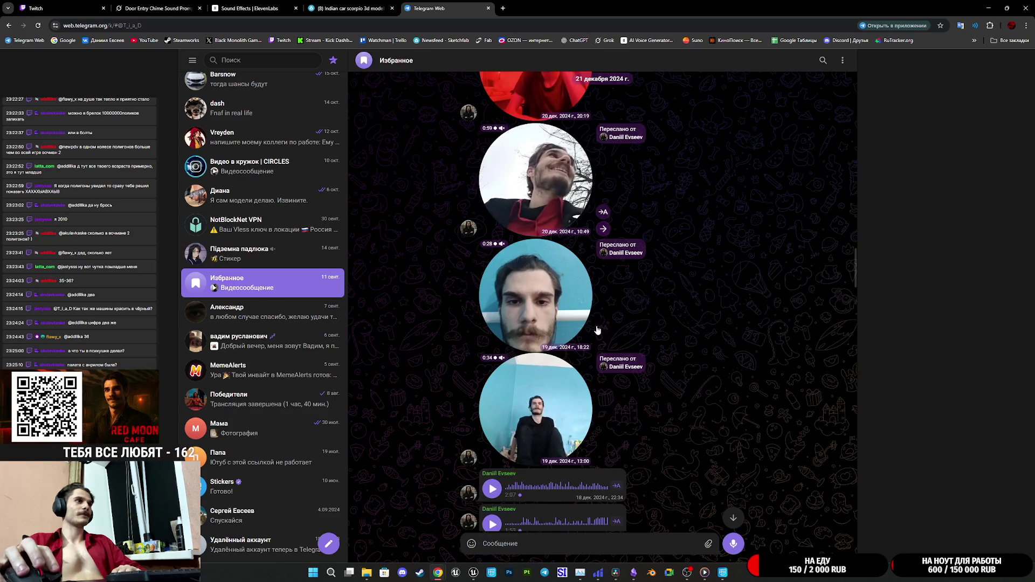
pyautogui.click(597, 313)
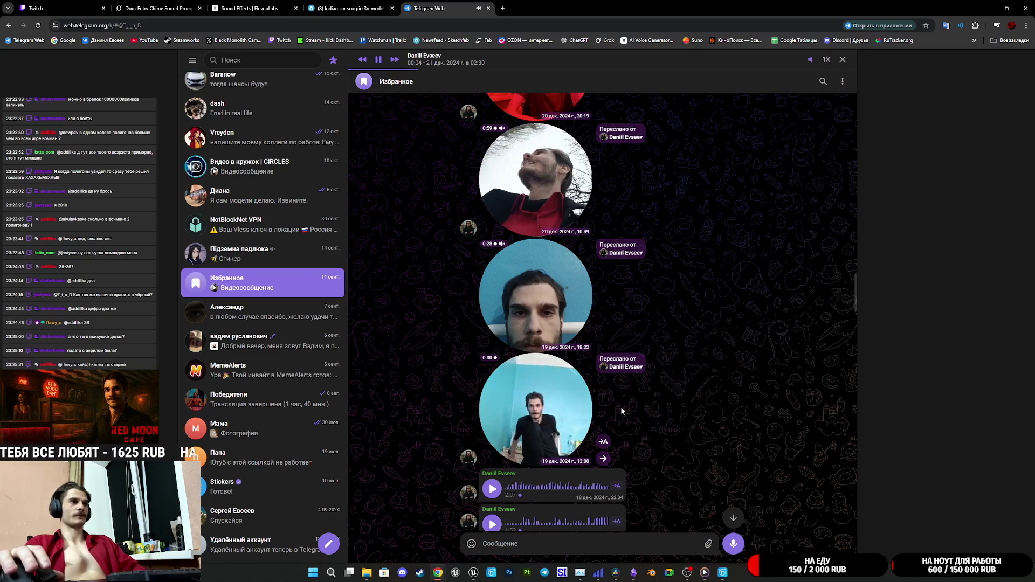
pyautogui.scroll(-1, 620, 406)
pyautogui.scroll(-2, 620, 406)
pyautogui.keyDown('ctrl'); pyautogui.scroll(5, 620, 406); pyautogui.keyUp('ctrl')
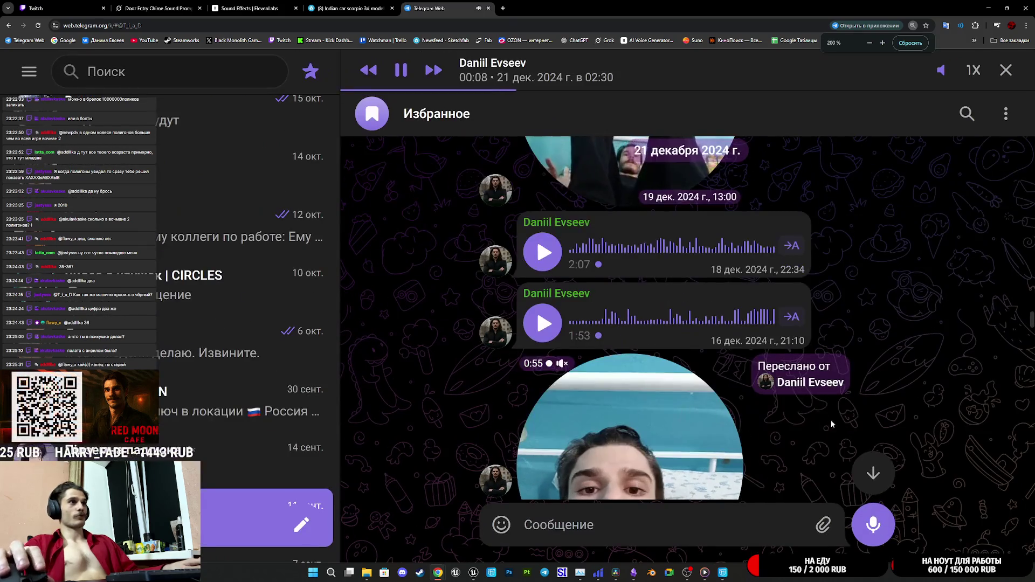
# Step: Stop the currently playing round video and scroll down to the 2:07 voice message
pyautogui.scroll(3, 830, 419)
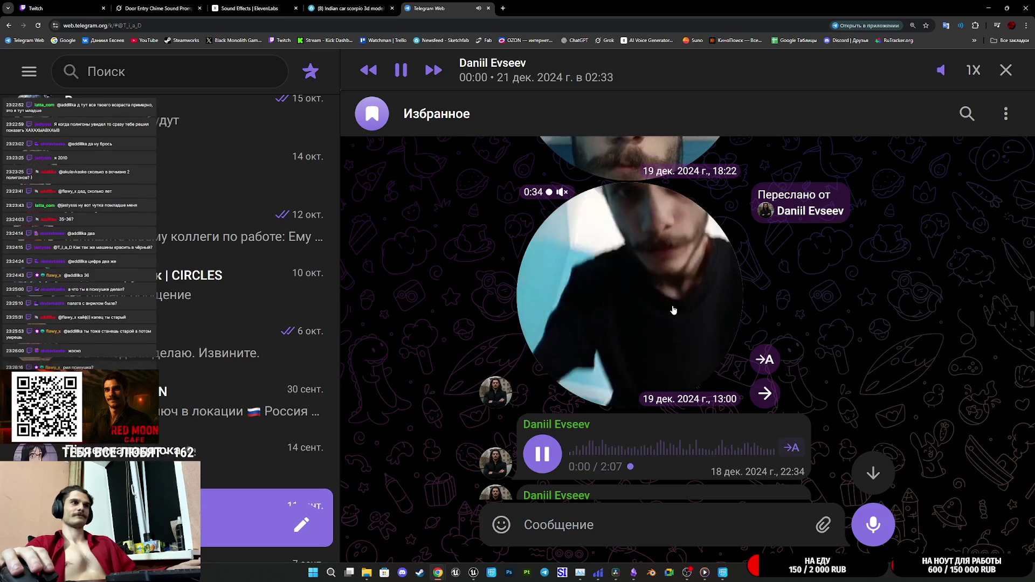
pyautogui.click(673, 310)
pyautogui.scroll(-2, 857, 342)
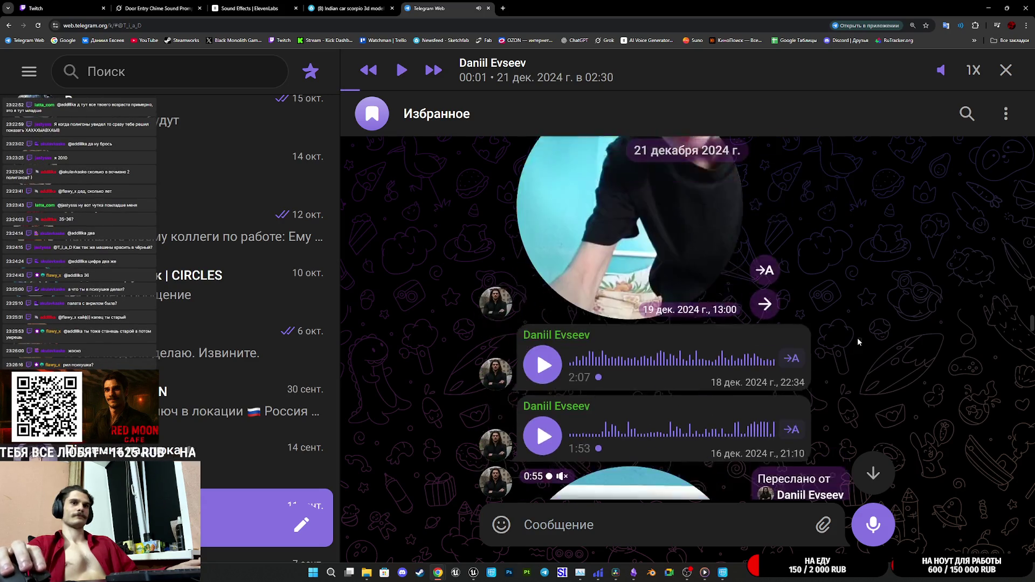
pyautogui.scroll(-2, 857, 337)
# Step: Play the 2:07 voice message for a few seconds, pause it, and start the 0:55 round video
pyautogui.click(539, 286)
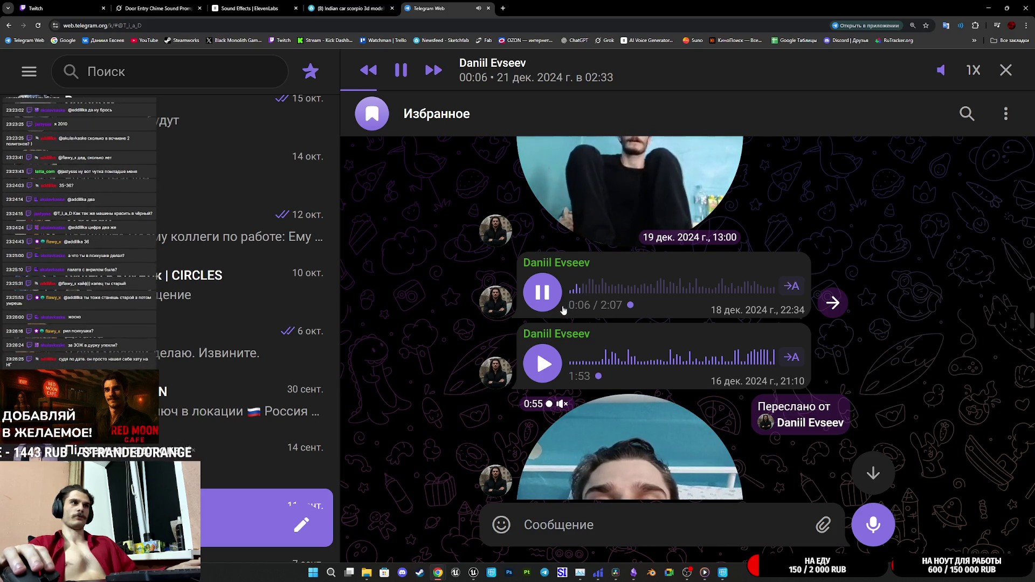
pyautogui.click(543, 294)
pyautogui.scroll(-3, 659, 319)
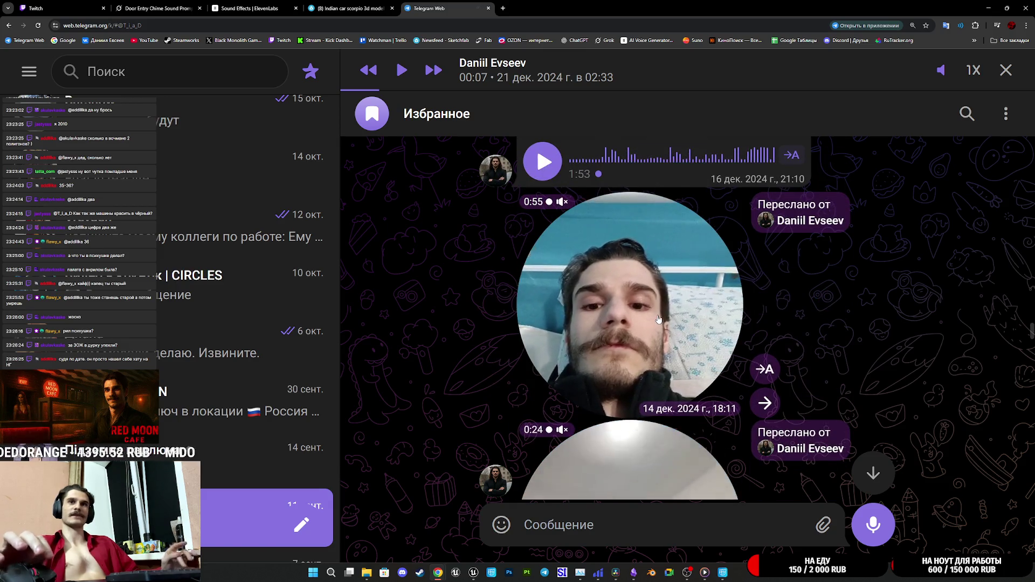
pyautogui.click(658, 317)
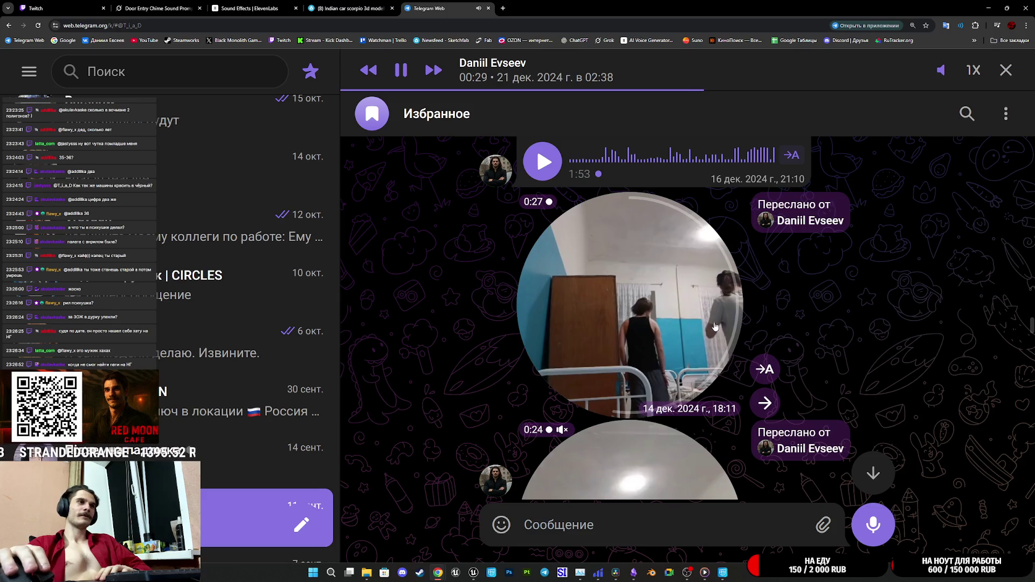
# Step: Skip ahead in the 0:55 round video, then play the 12 December round video with sound
pyautogui.click(854, 90)
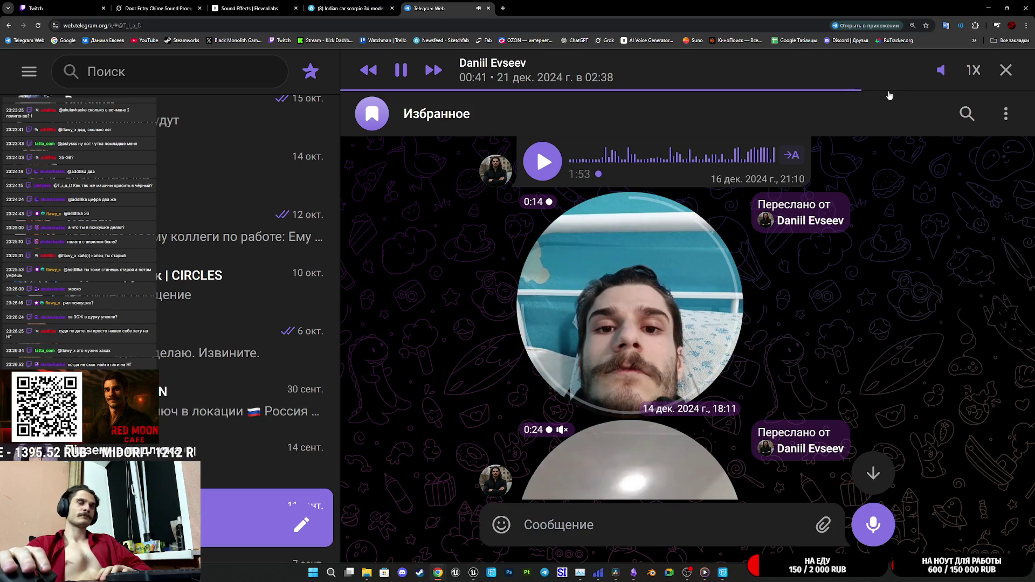
pyautogui.scroll(-3, 834, 372)
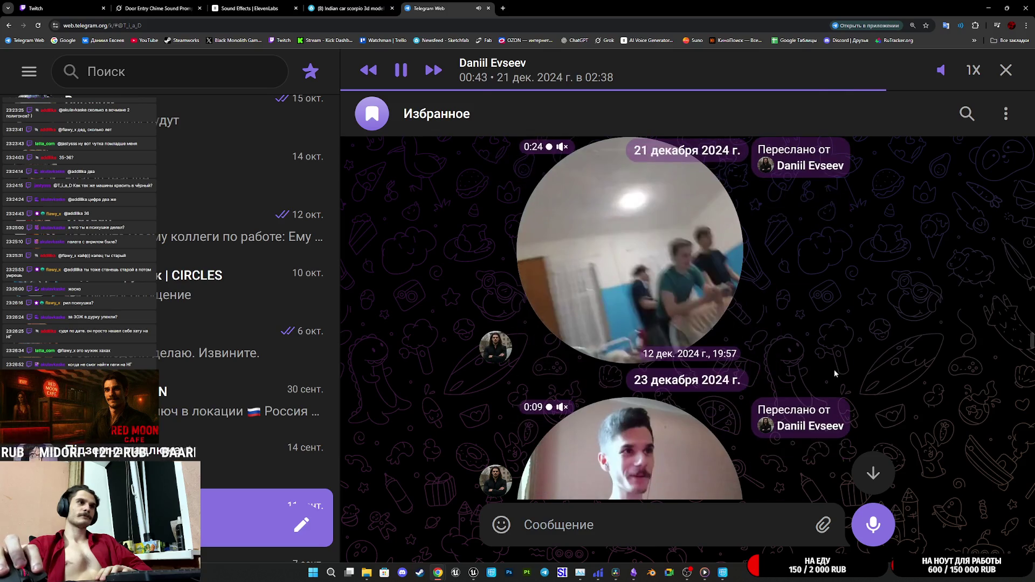
pyautogui.click(673, 348)
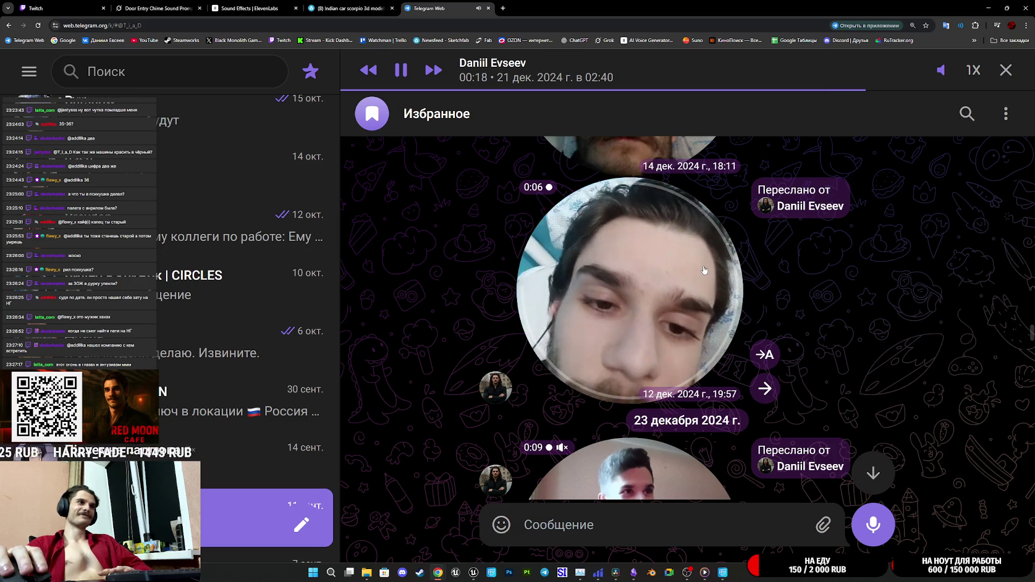
# Step: Pause, resume, and pause the current round video again
pyautogui.click(686, 274)
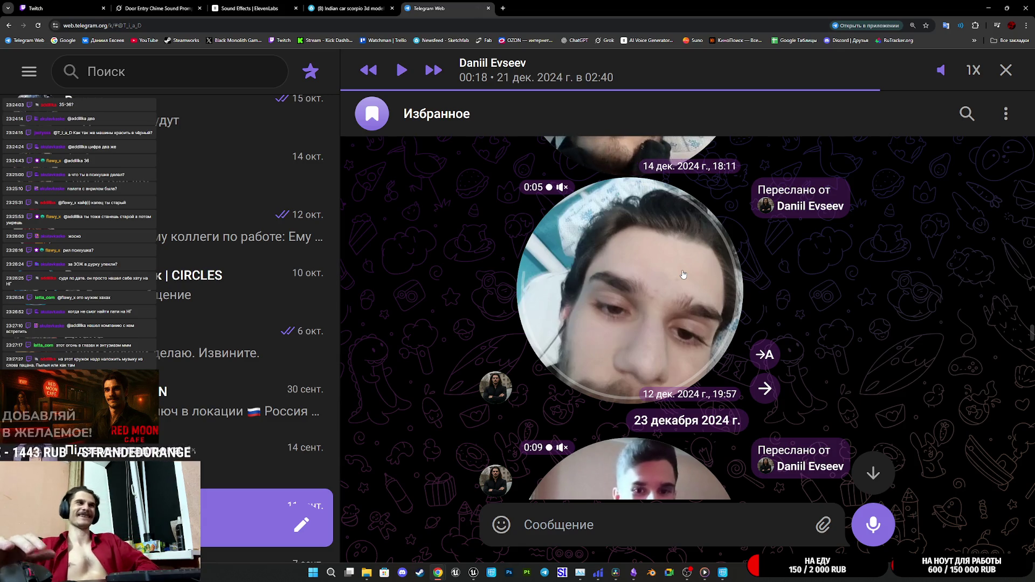
pyautogui.click(662, 294)
pyautogui.click(661, 296)
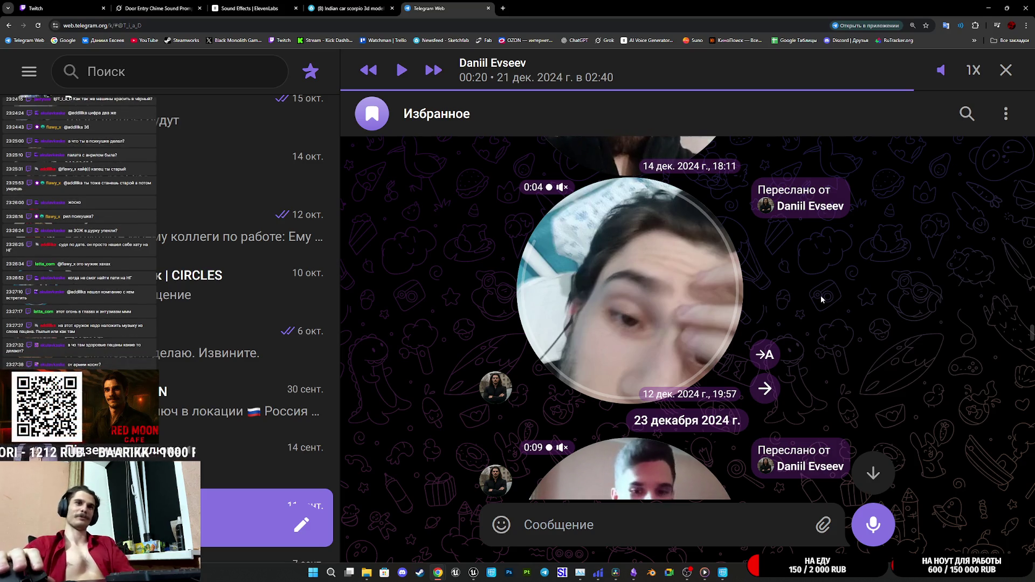
pyautogui.scroll(-2, 801, 300)
pyautogui.scroll(2, 803, 299)
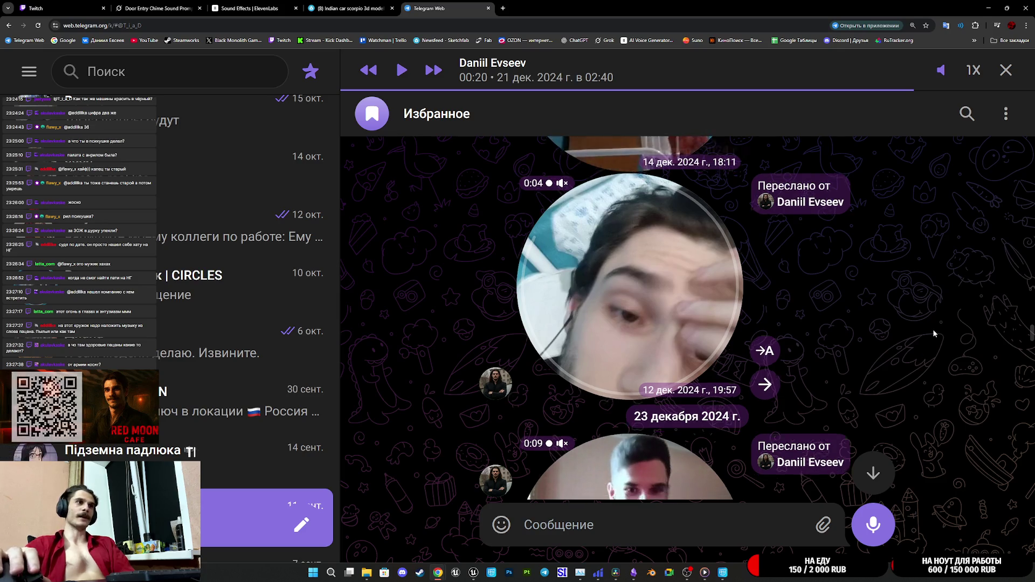
pyautogui.scroll(-3, 932, 329)
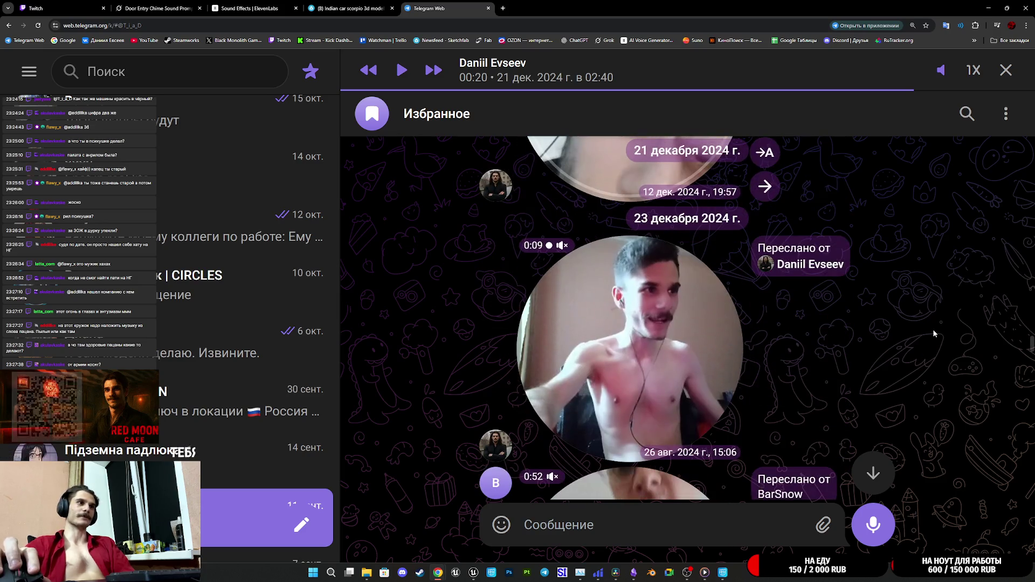
# Step: Briefly play the 0:09 round video, then watch the forwarded August round video and pause it
pyautogui.click(720, 325)
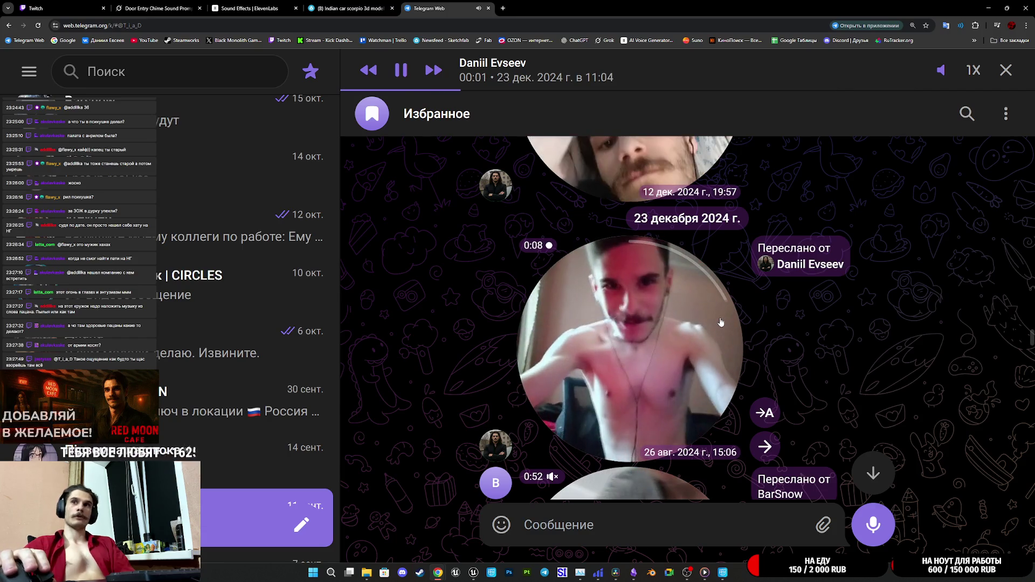
pyautogui.click(713, 324)
pyautogui.scroll(-3, 786, 322)
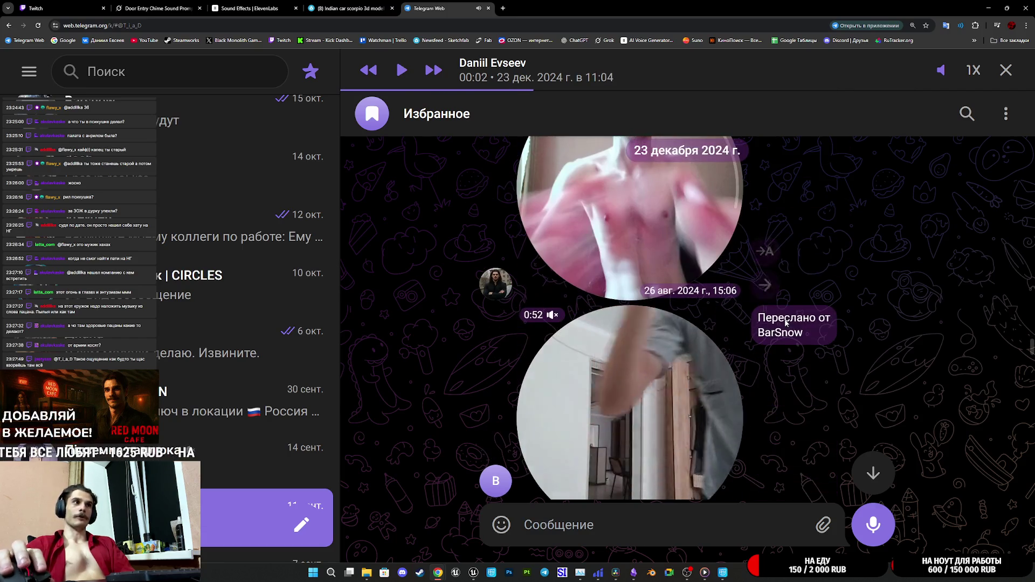
pyautogui.click(687, 351)
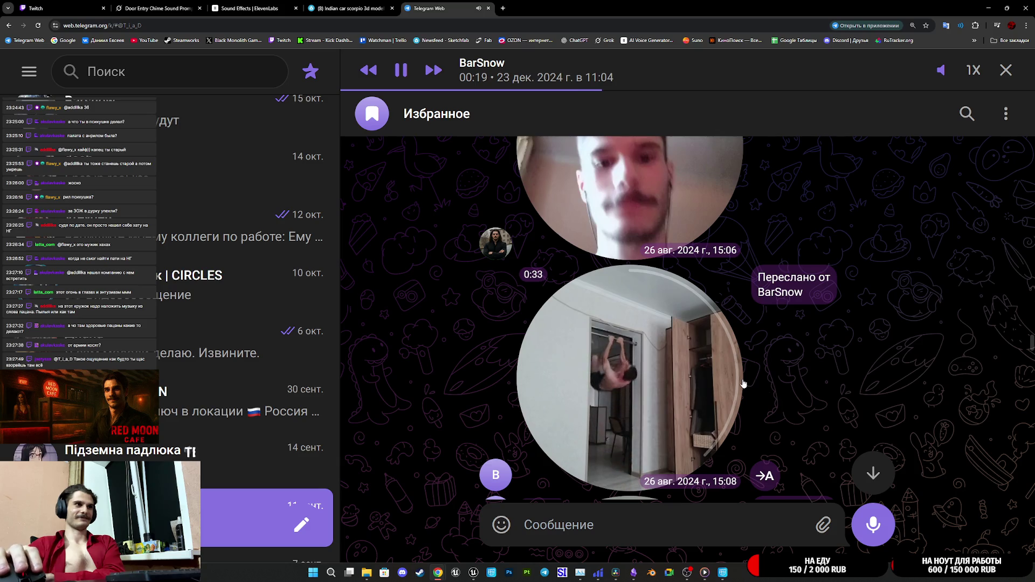
pyautogui.click(688, 364)
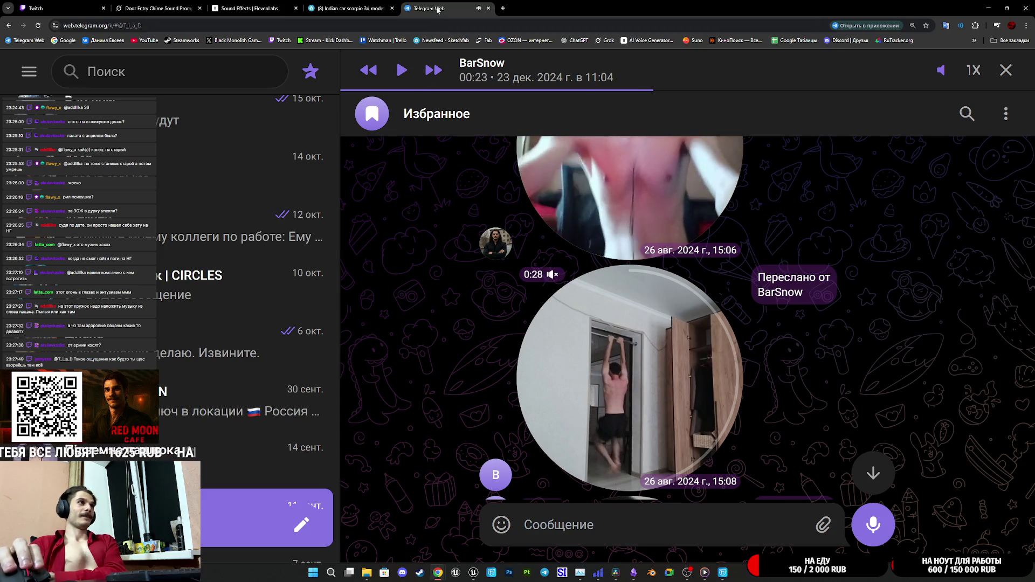
pyautogui.scroll(5, 898, 298)
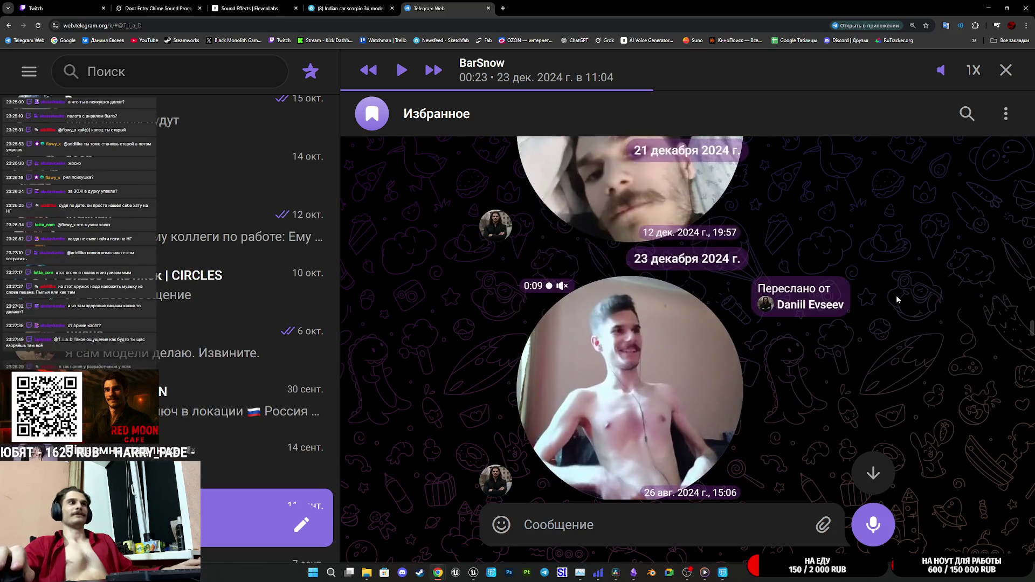
# Step: Reset Telegram's page zoom to 100% and close its tab
pyautogui.hotkey('ctrl', '-')
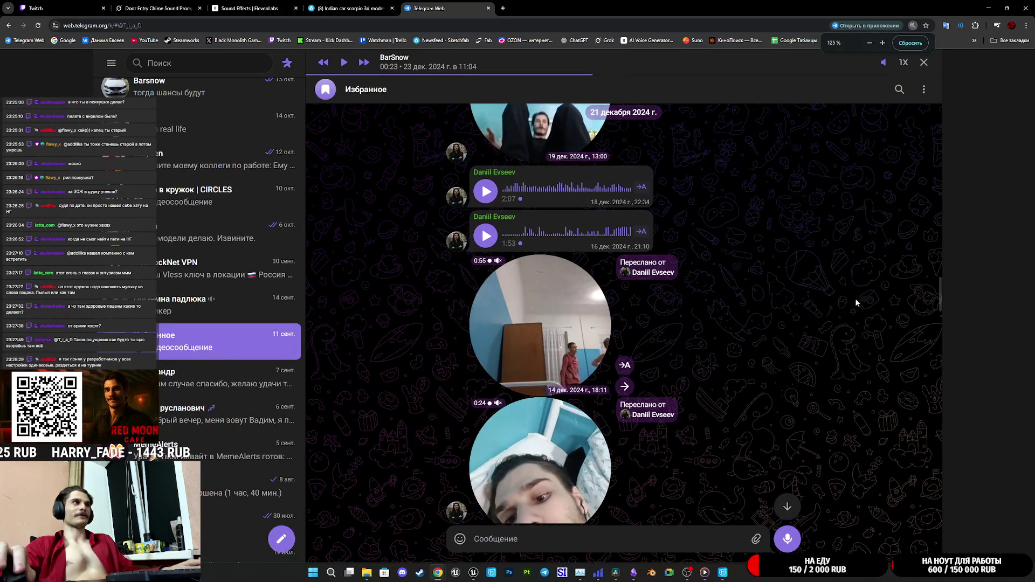
pyautogui.hotkey('ctrl', '-')
pyautogui.hotkey('ctrl', '-')
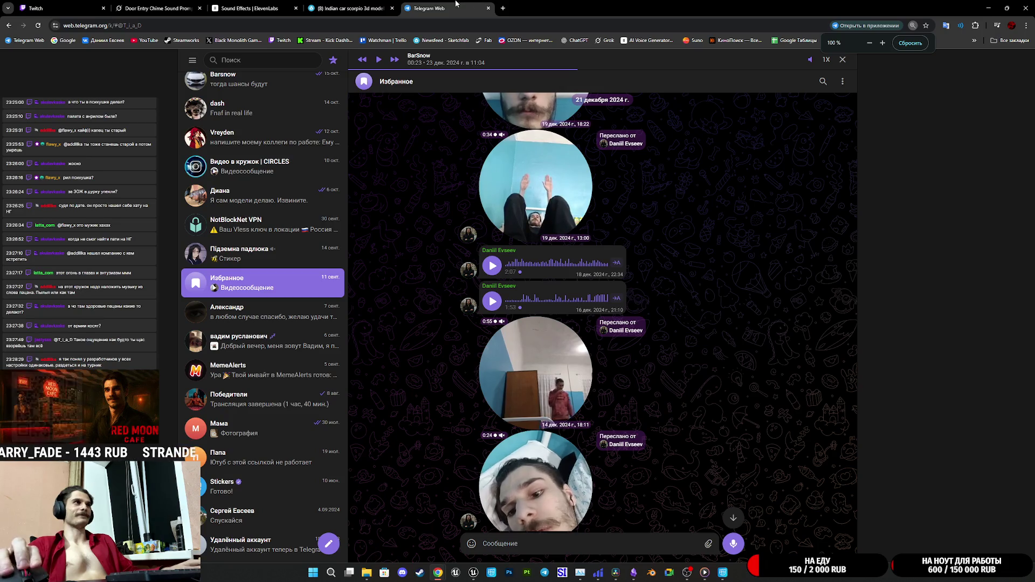
pyautogui.hotkey('ctrl', 'w')
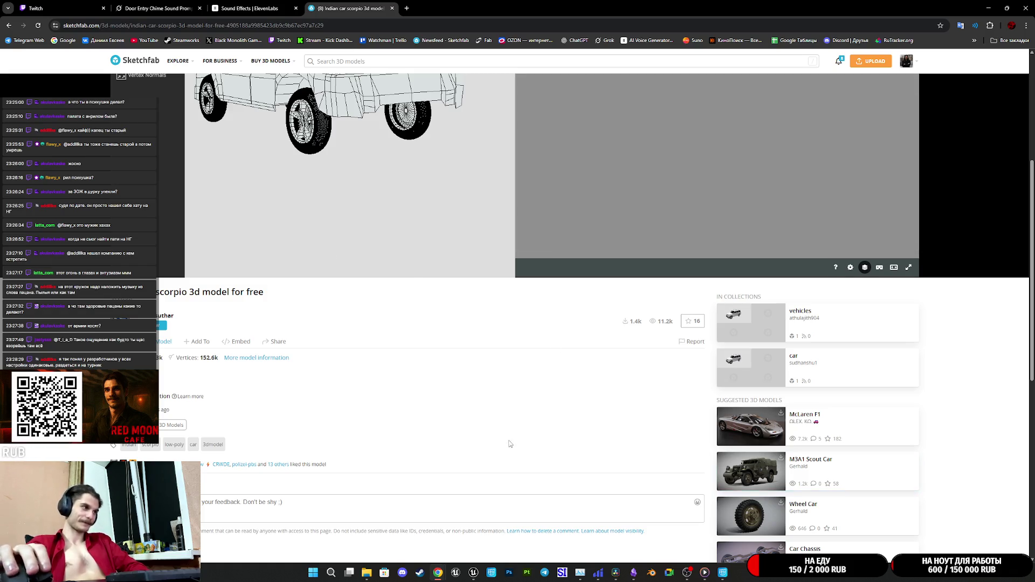
# Step: Open the Steel Rims model from the author's profile in a new tab
pyautogui.scroll(-3, 510, 443)
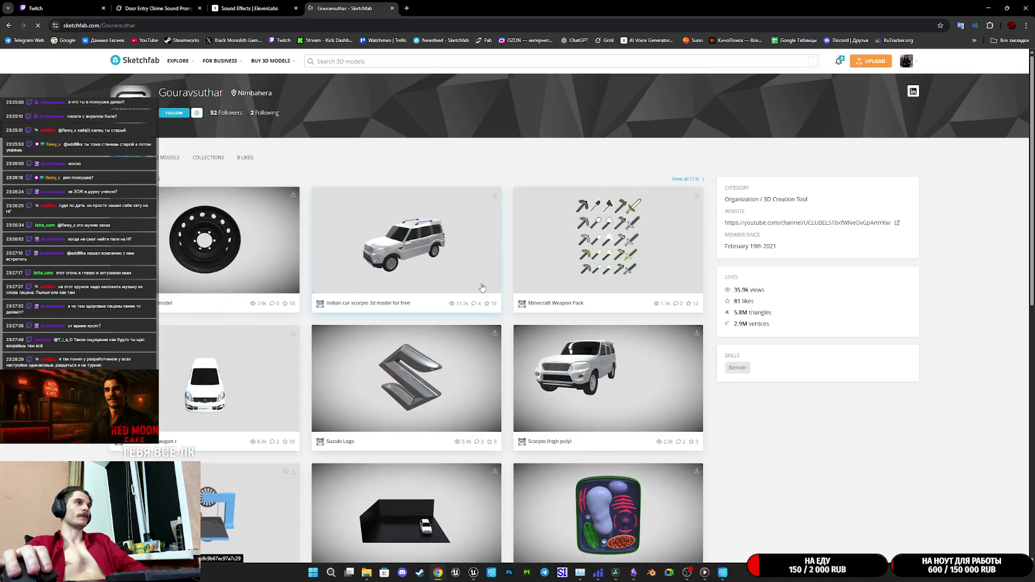
pyautogui.middleClick(199, 239)
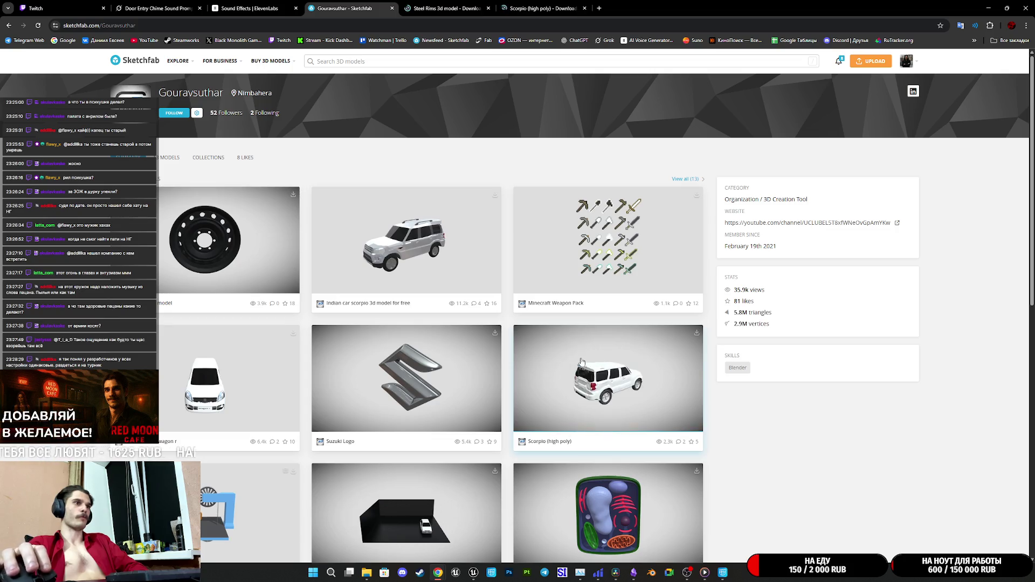
pyautogui.scroll(-3, 502, 370)
pyautogui.hotkey('ctrl', 'Tab')
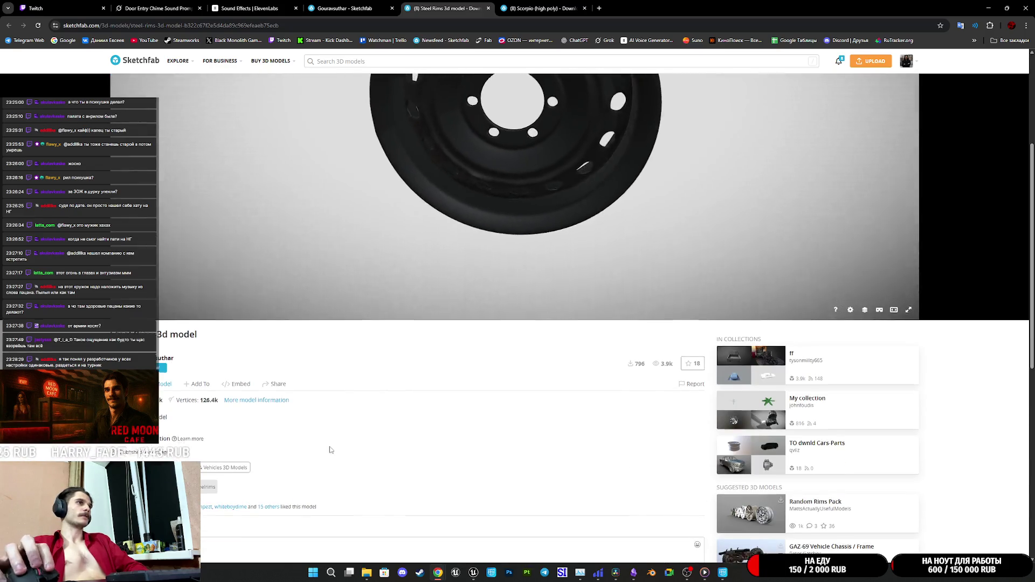
# Step: Turn on the Model Inspector wireframe for the rim and zoom in on its hub
pyautogui.scroll(3, 451, 529)
pyautogui.click(864, 510)
pyautogui.click(169, 318)
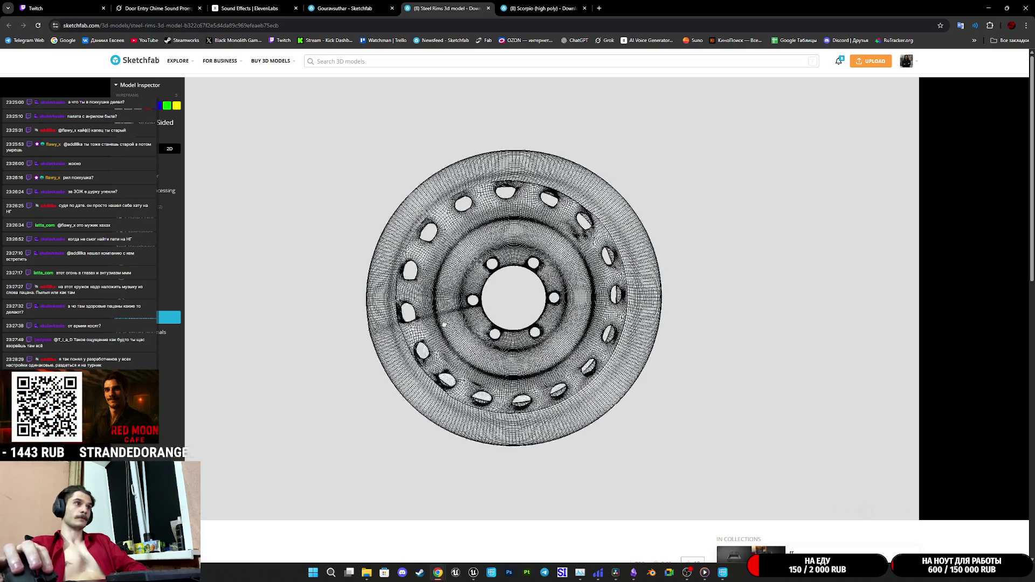
pyautogui.scroll(3, 449, 309)
pyautogui.scroll(5, 449, 308)
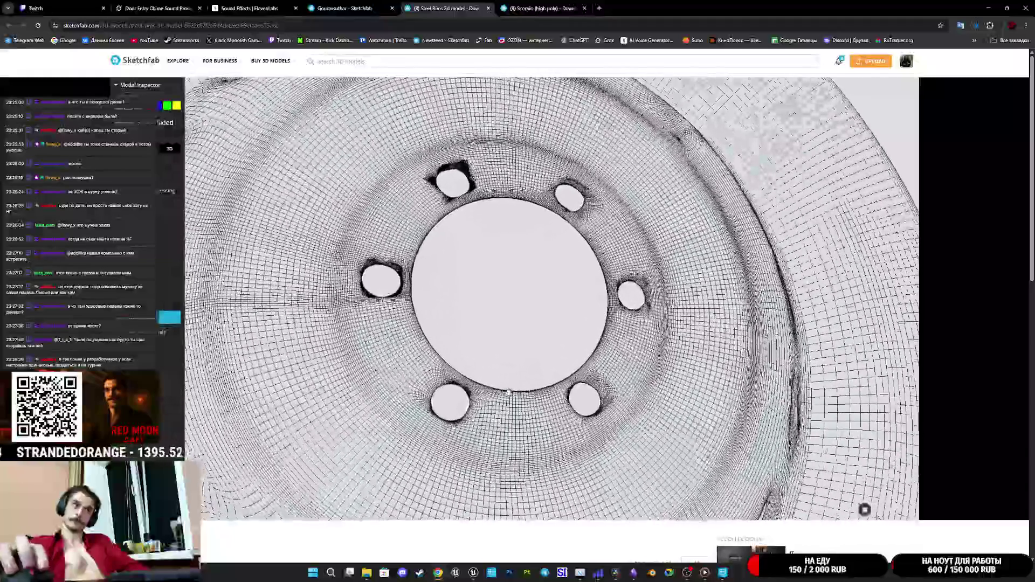